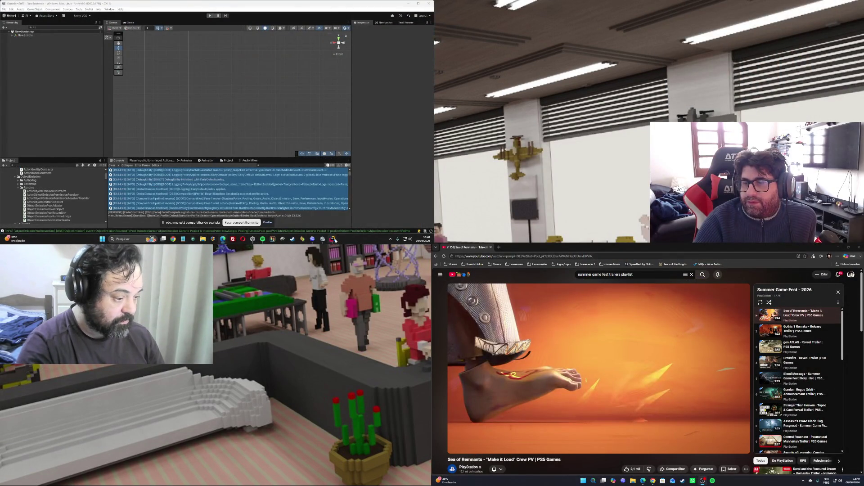
# Close Rider's ActorInstanceId Find in Files results, then open a new browser tab
pyautogui.hotkey('alt', 'Tab')
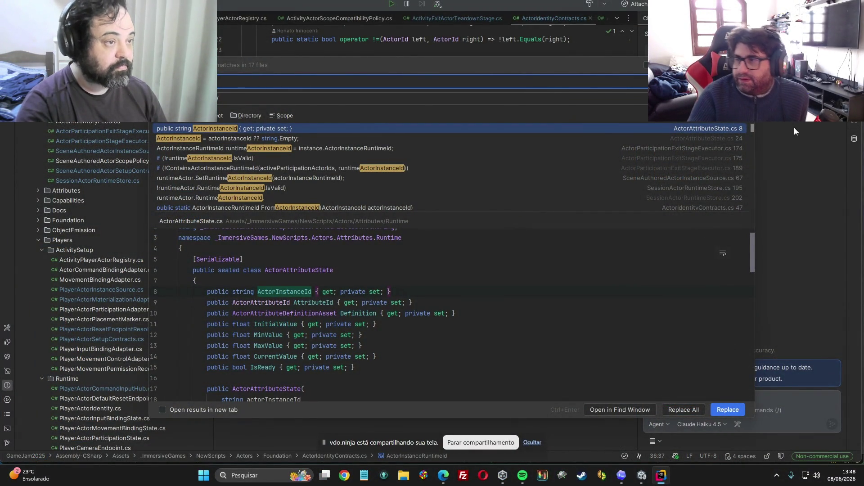
pyautogui.press('Escape')
pyautogui.hotkey('alt', 'Tab')
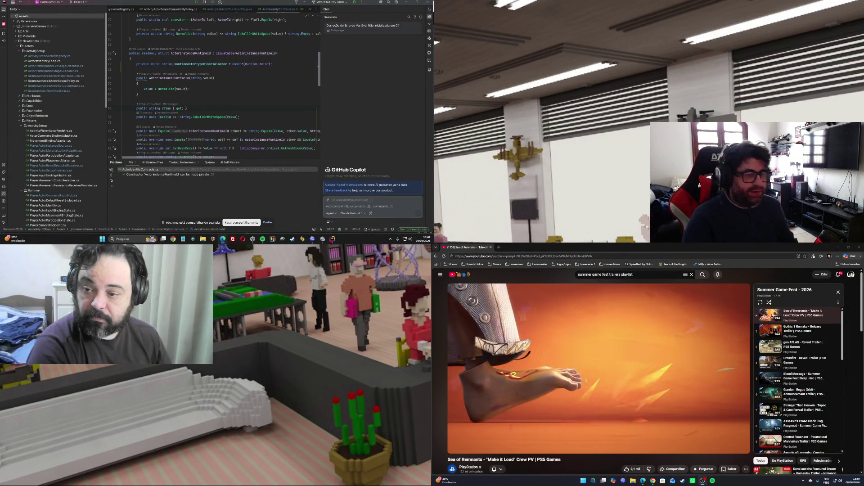
pyautogui.click(498, 247)
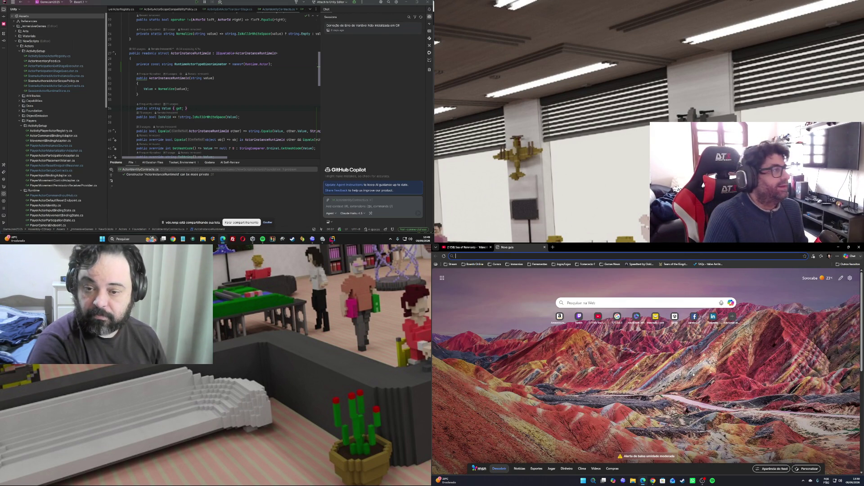
# Go to Google and search for 'OBS cene changes plug in'
pyautogui.write('google')
pyautogui.press('Return')
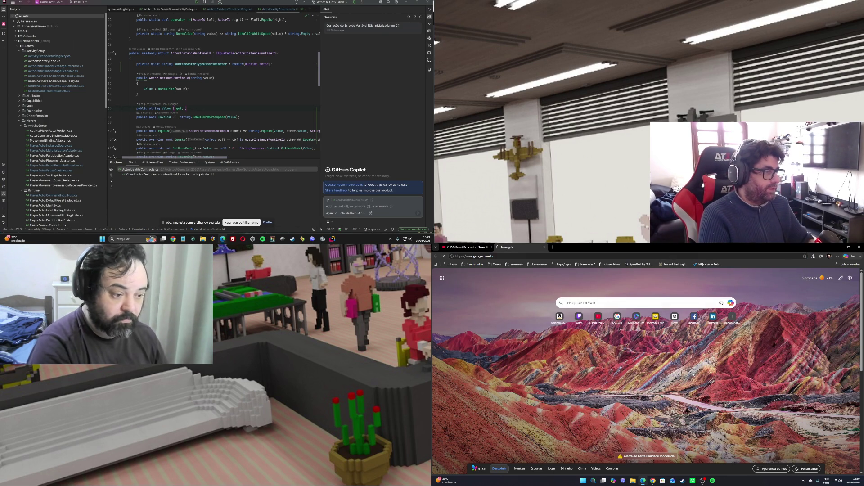
pyautogui.write('OB')
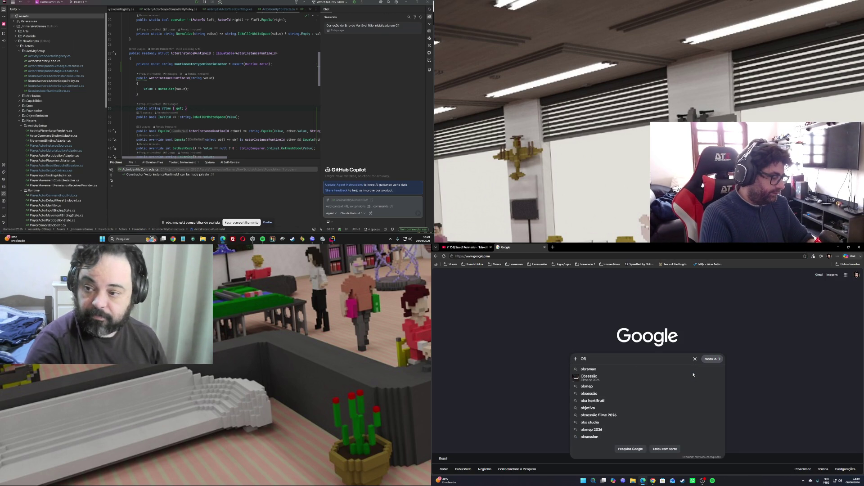
pyautogui.write('S cene')
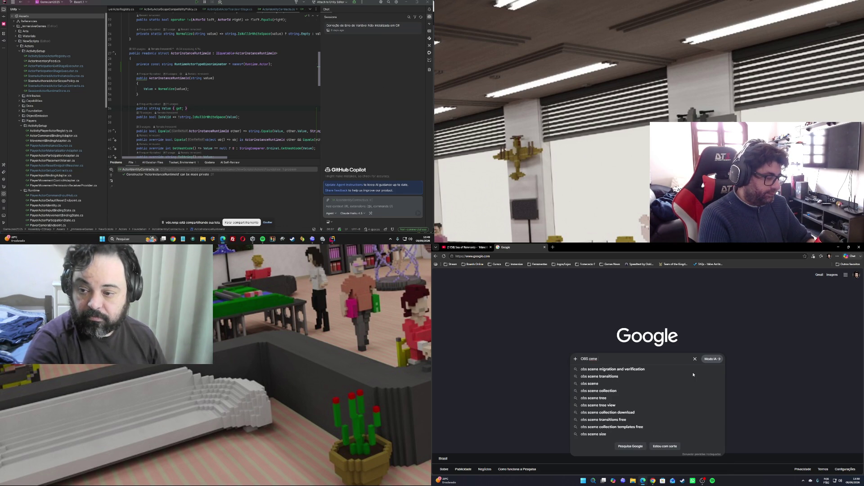
pyautogui.write('changes plug')
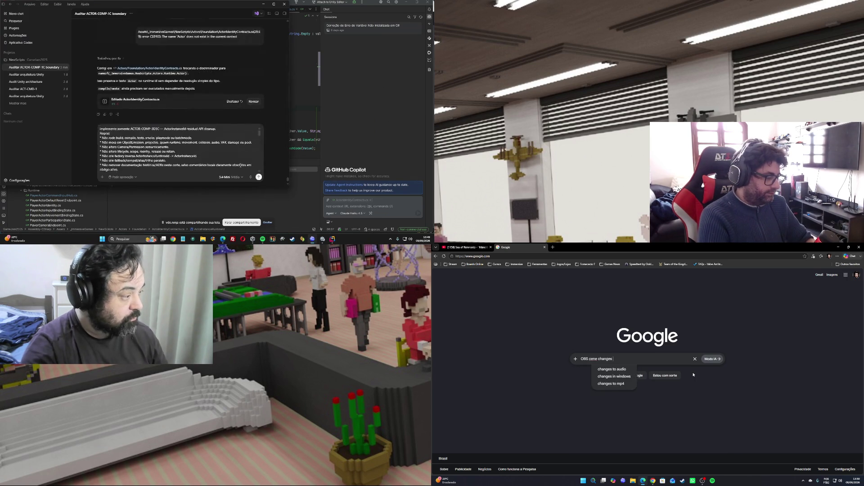
pyautogui.write(' in')
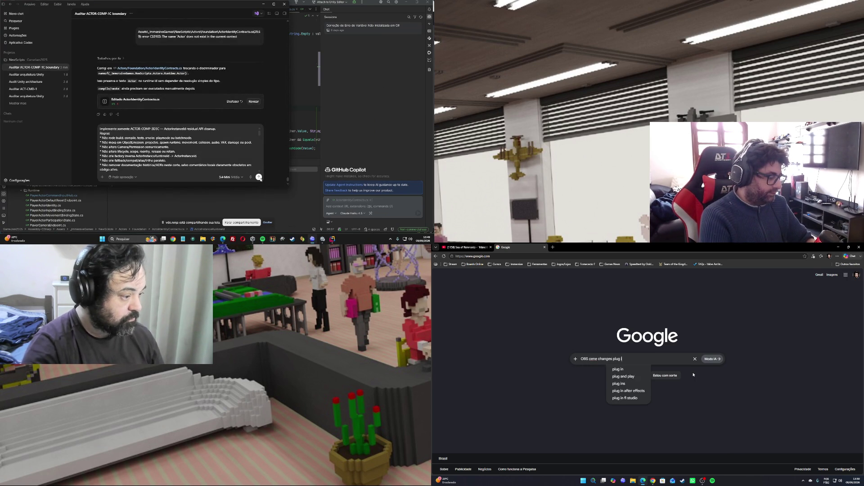
pyautogui.press('Return')
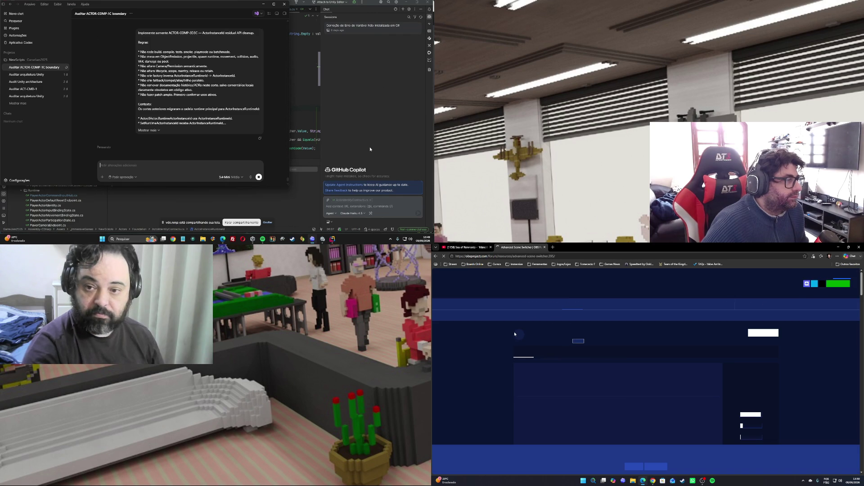
# Read through the Advanced Scene Switcher 1.34.2 forum page, then go back to the results
pyautogui.scroll(-10, 676, 365)
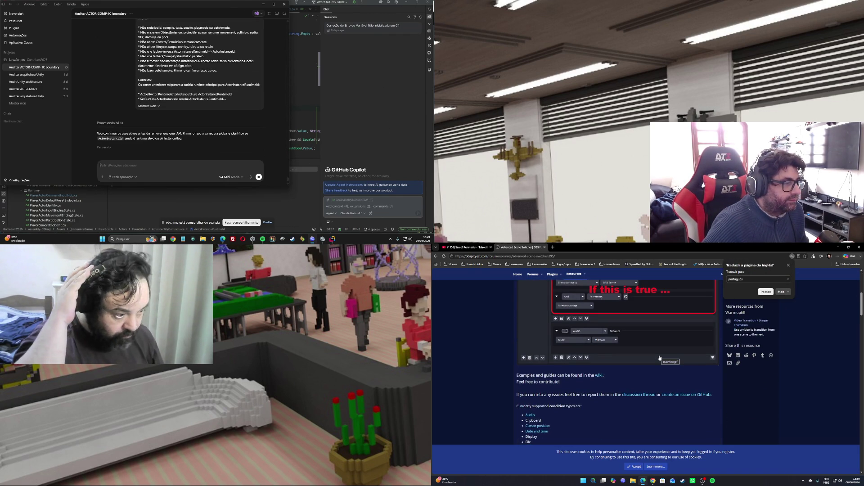
pyautogui.scroll(-8, 659, 358)
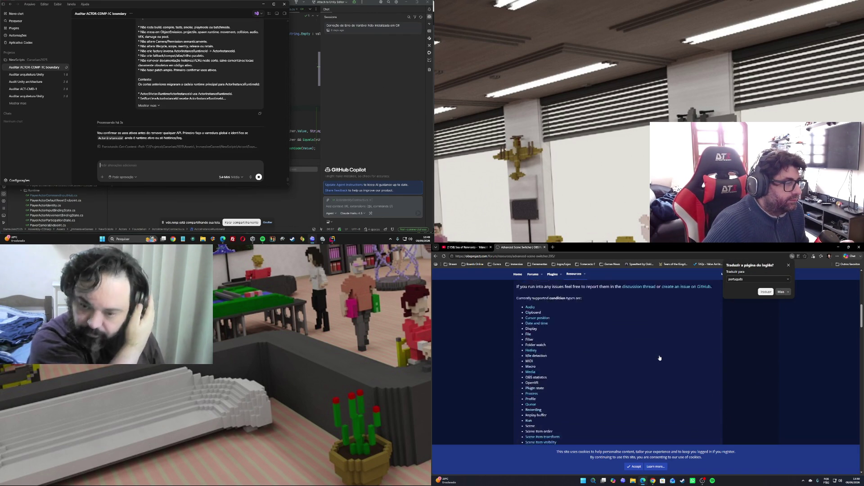
pyautogui.scroll(15, 660, 358)
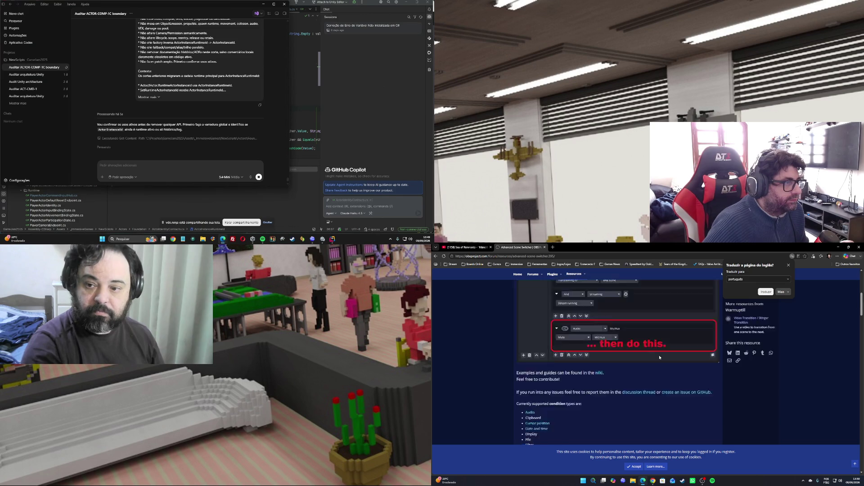
pyautogui.scroll(-3, 659, 358)
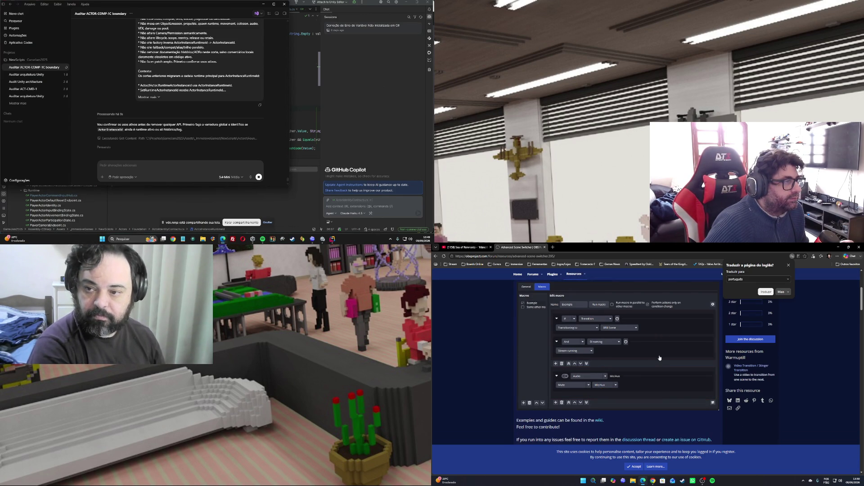
pyautogui.scroll(1, 659, 358)
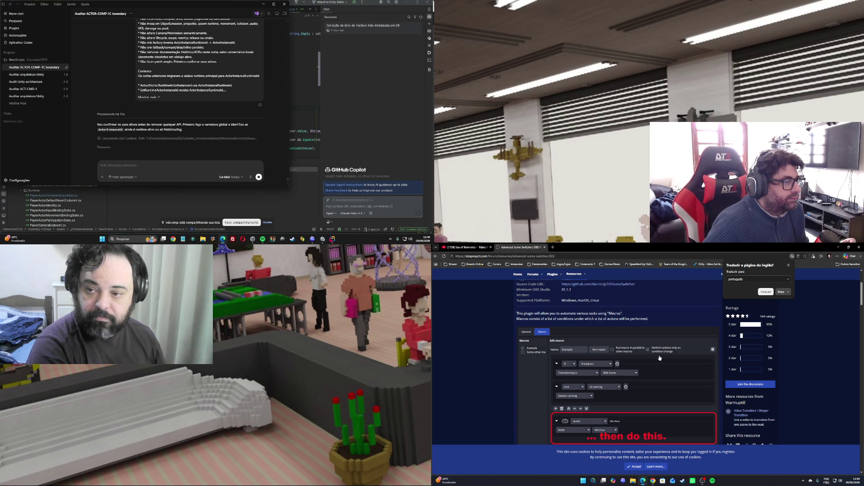
pyautogui.scroll(-1, 660, 358)
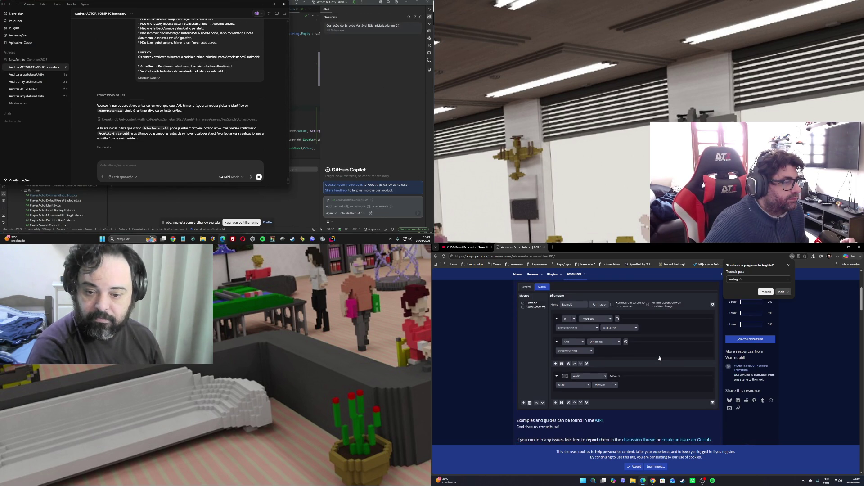
pyautogui.scroll(3, 660, 358)
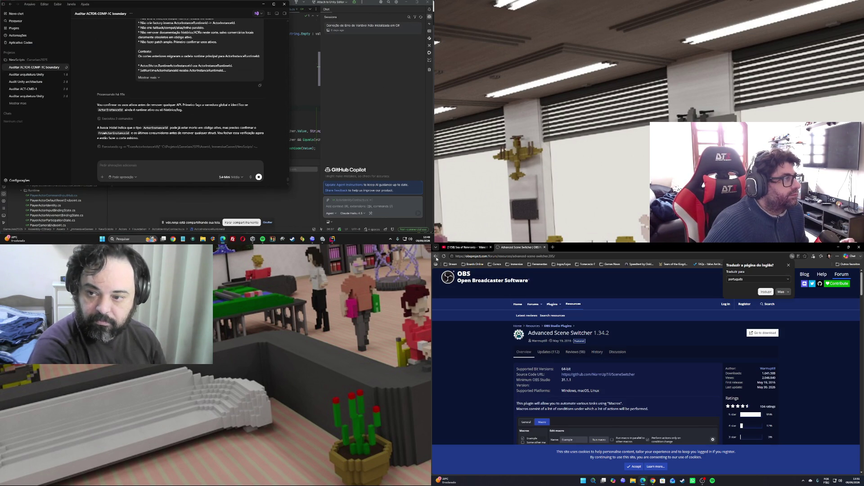
pyautogui.click(434, 255)
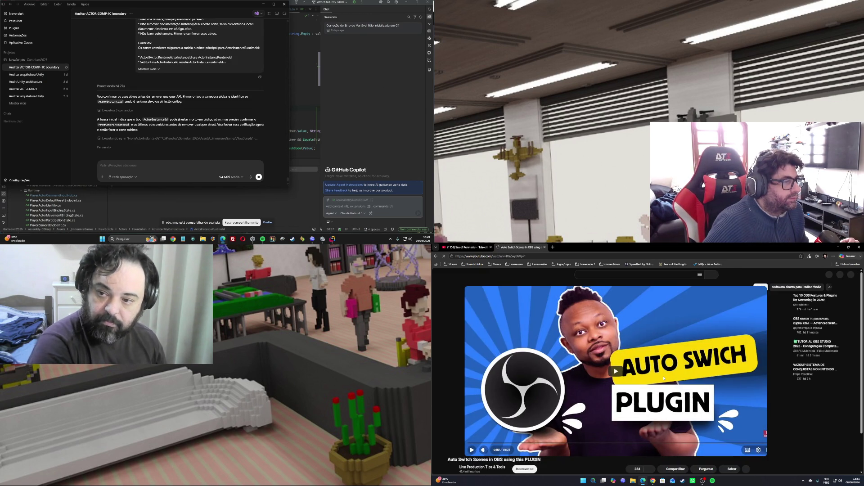
# Play 'Auto Switch Scenes in OBS using this PLUGIN' and expand its full description
pyautogui.click(598, 374)
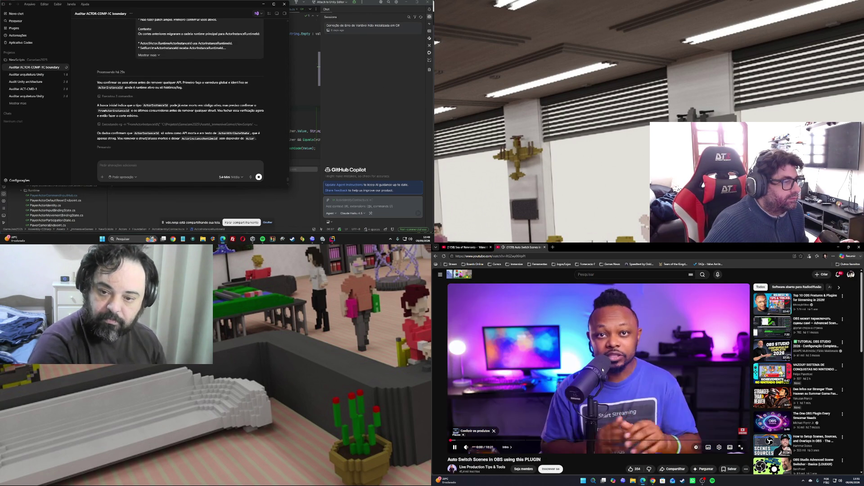
pyautogui.scroll(-2, 511, 429)
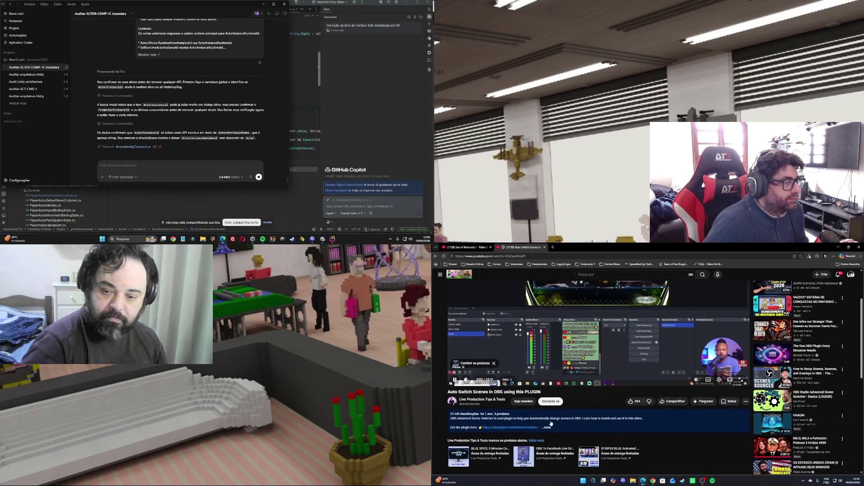
pyautogui.click(546, 430)
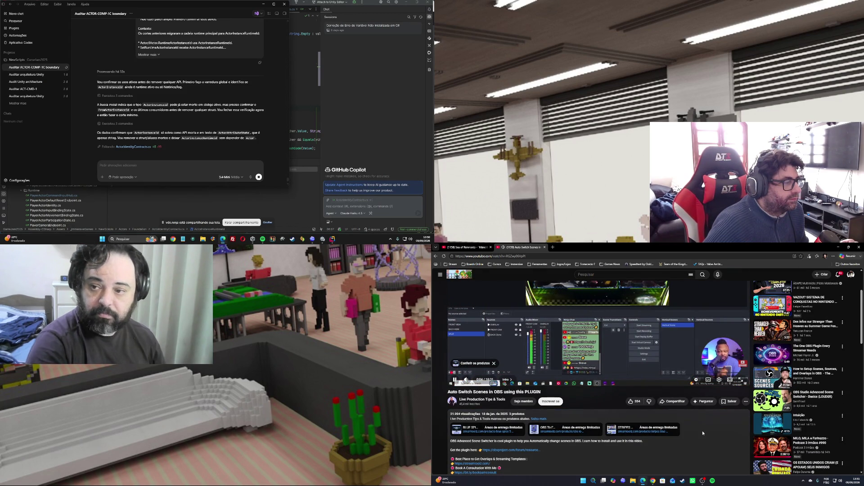
pyautogui.scroll(2, 703, 434)
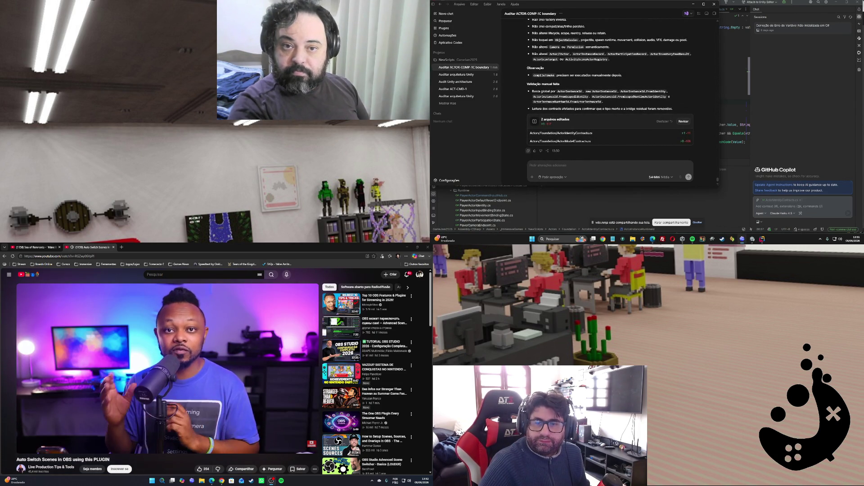
# Leave Codex for the Unity Editor so the edited scripts recompile
pyautogui.hotkey('alt', 'Tab')
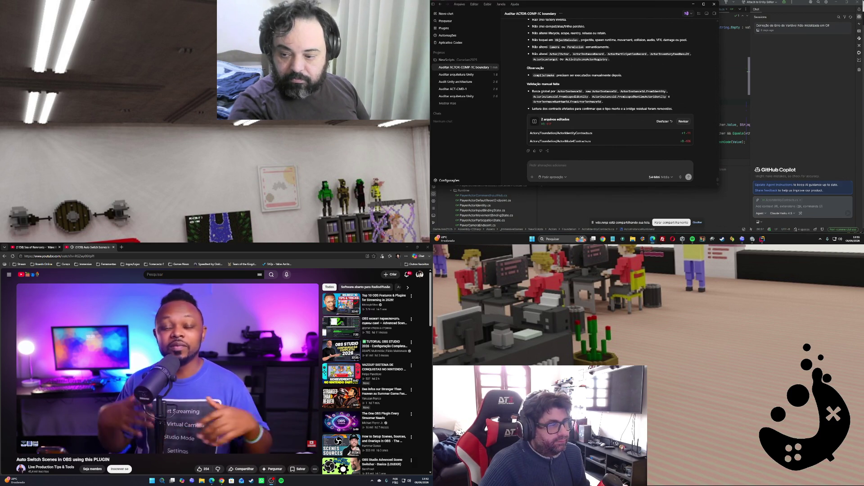
pyautogui.click(753, 240)
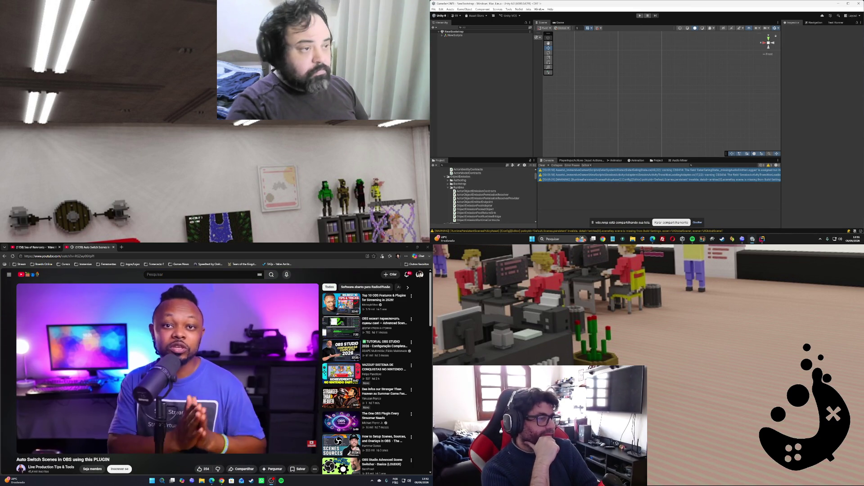
# Enter Play mode, open the Test sandbox, and exercise the Session Activity complete, restart and reset buttons
pyautogui.click(640, 16)
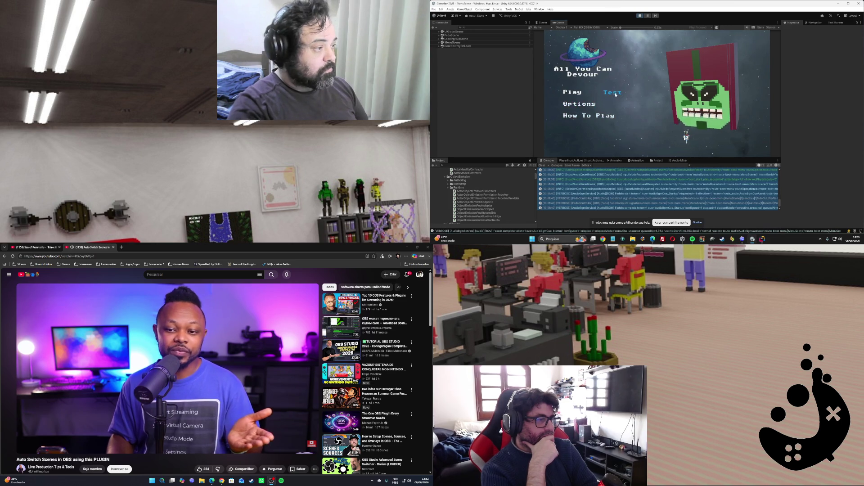
pyautogui.click(616, 95)
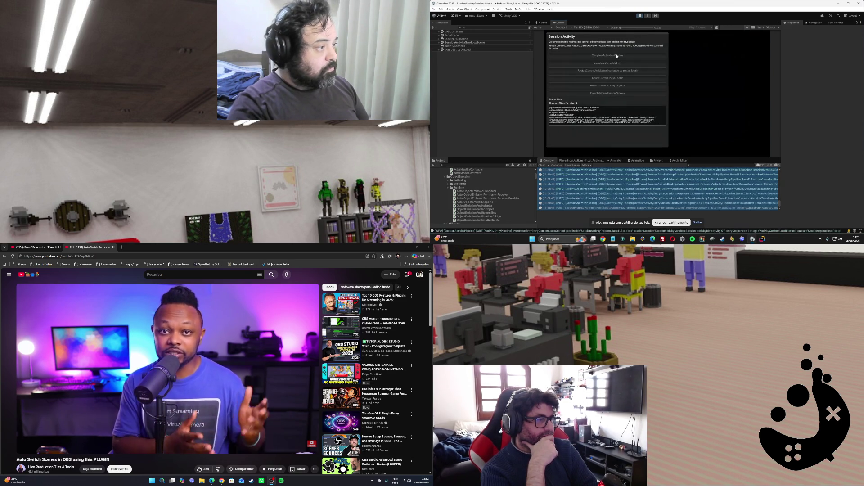
pyautogui.click(617, 55)
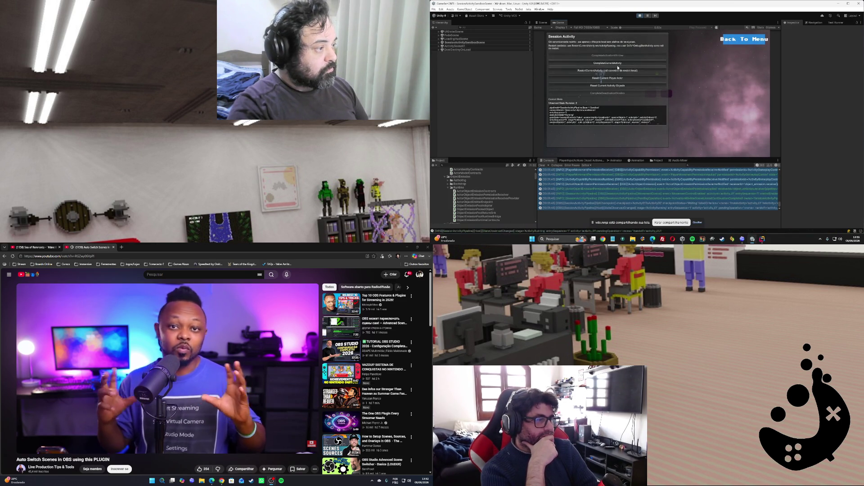
pyautogui.click(614, 71)
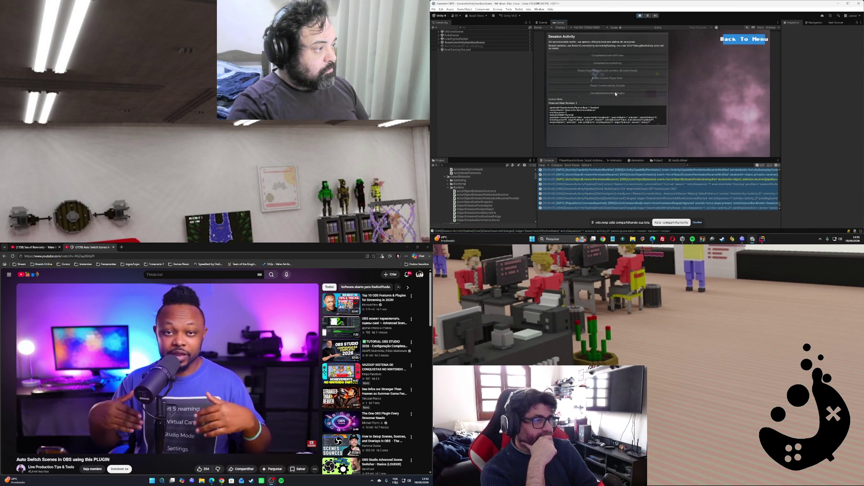
pyautogui.click(616, 93)
pyautogui.click(612, 55)
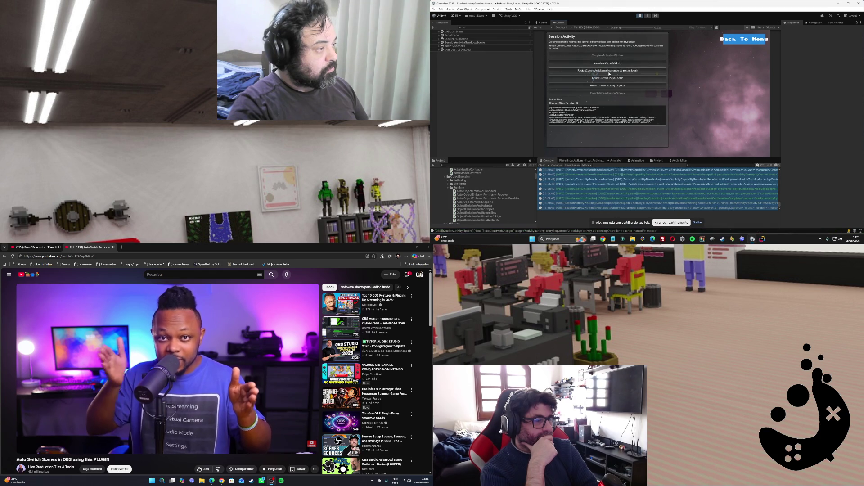
pyautogui.click(610, 64)
pyautogui.click(615, 94)
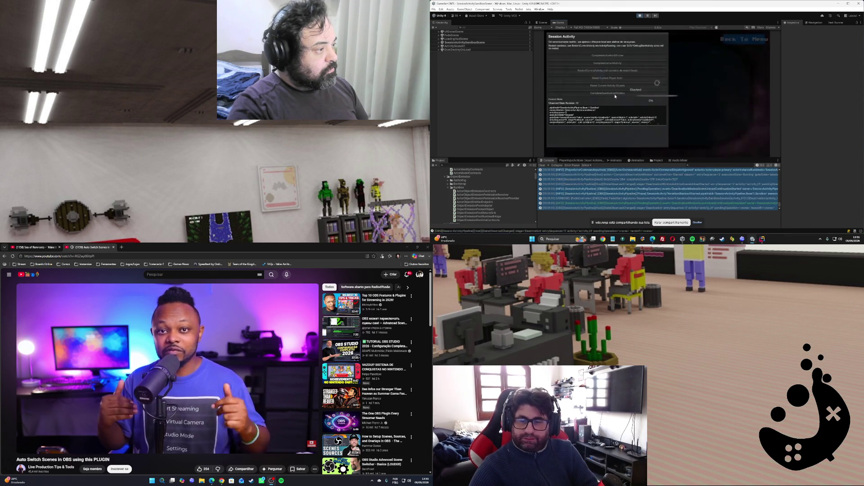
pyautogui.click(614, 56)
pyautogui.click(607, 79)
# Return to the main menu, read a console log message, and exit Play mode
pyautogui.click(743, 40)
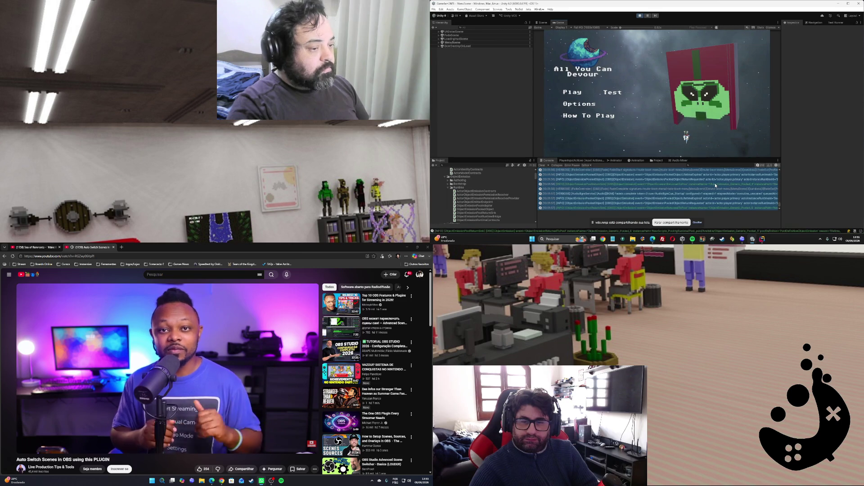
pyautogui.click(715, 185)
pyautogui.scroll(5, 715, 185)
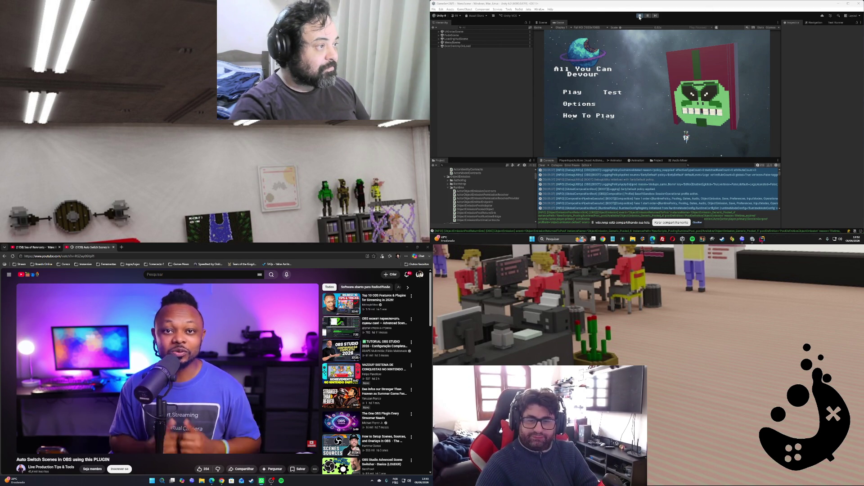
pyautogui.hotkey('ctrl', 'p')
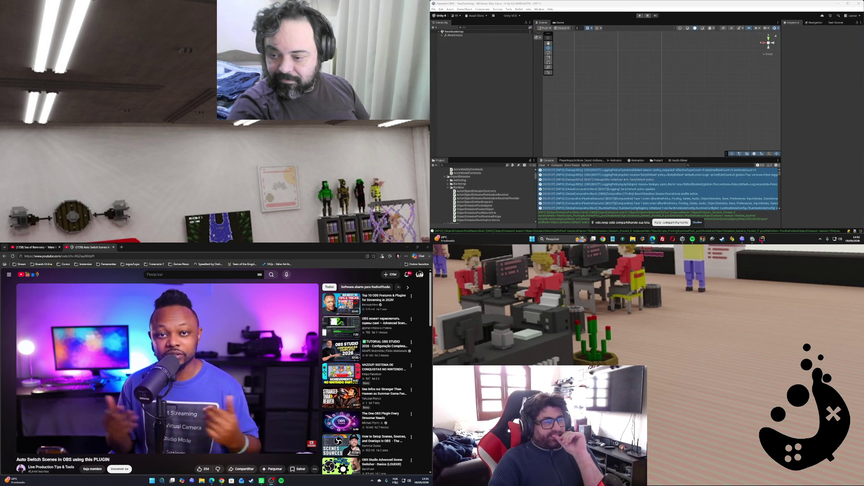
# Skip the OBS tutorial video ahead to the OBS website part
pyautogui.moveTo(222, 377)
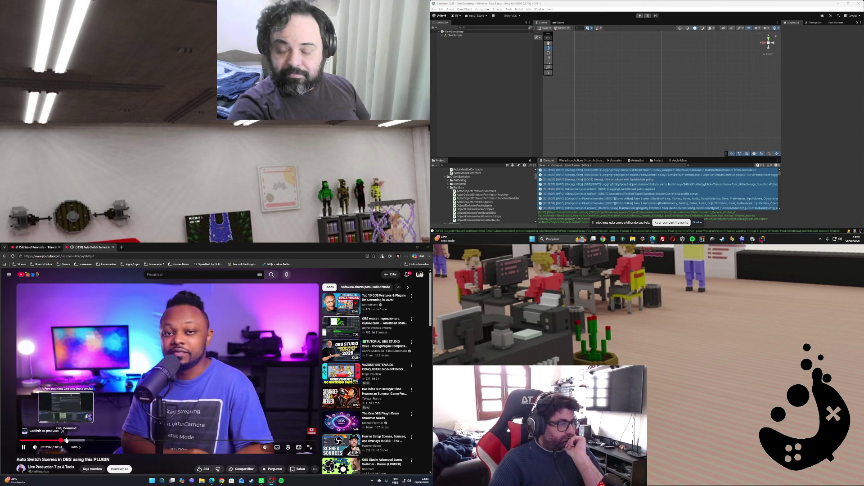
pyautogui.click(66, 440)
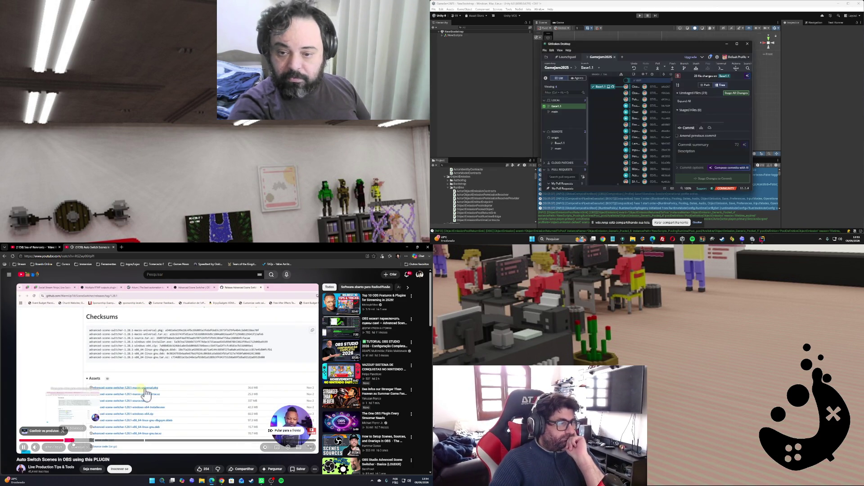
# Maximize GitKraken, force-push the amended 'Clear Id' commit to origin, then minimize it
pyautogui.click(737, 44)
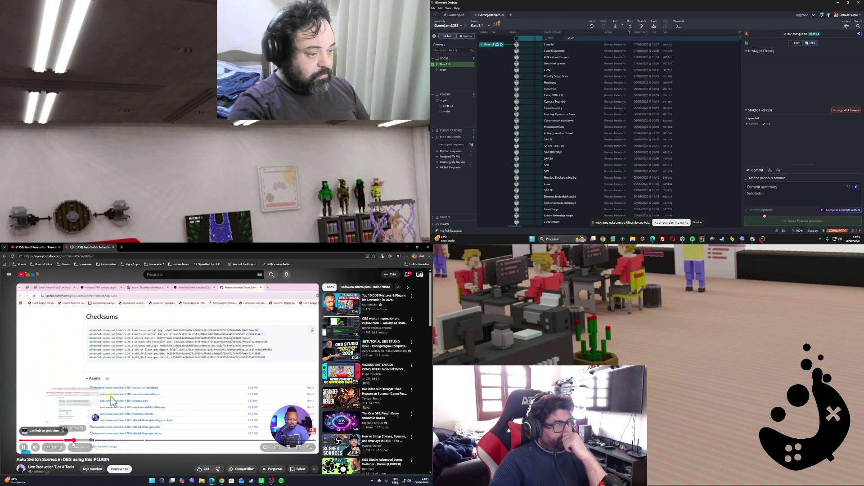
pyautogui.click(630, 25)
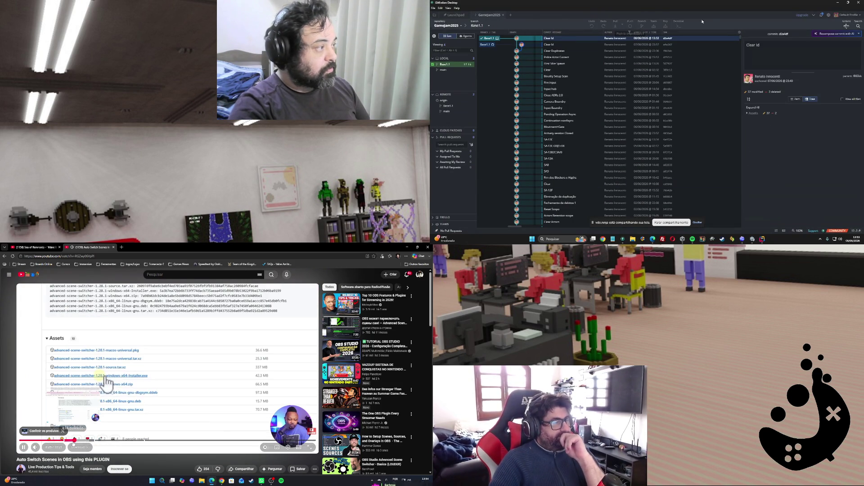
pyautogui.click(720, 25)
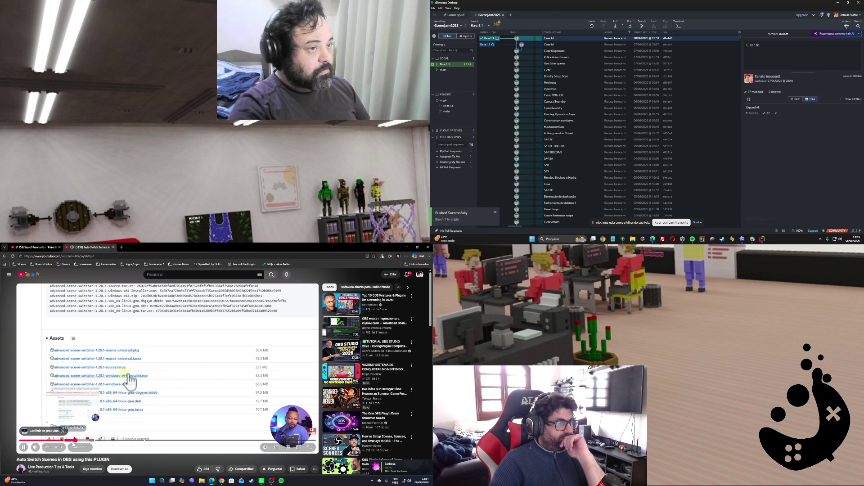
pyautogui.click(838, 3)
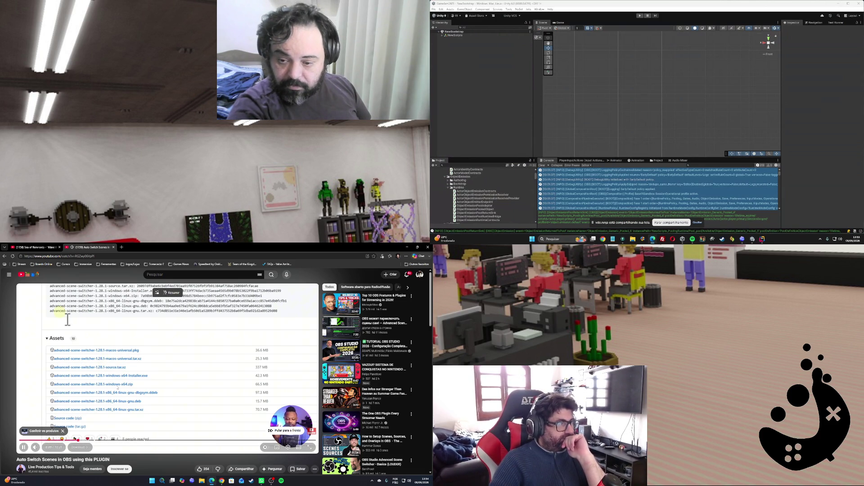
# Bring Rider forward on the ActorInstanceRuntimeId struct in ActorIdentityContracts.cs
pyautogui.scroll(2, 36, 419)
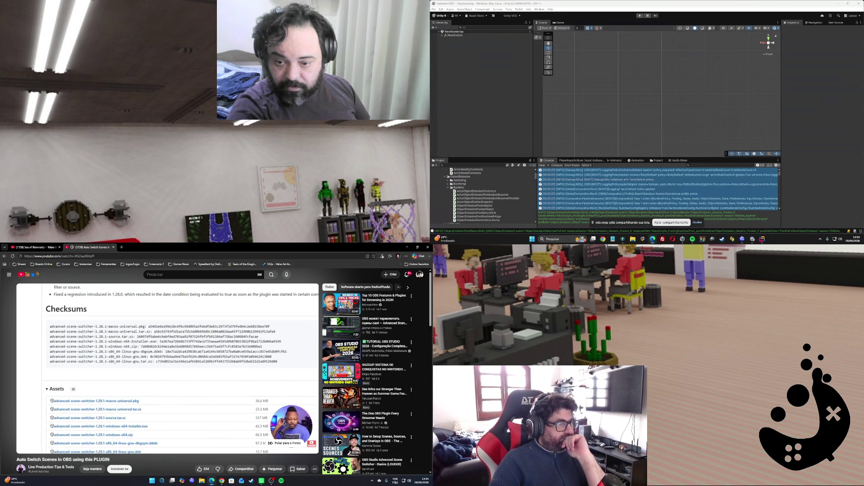
pyautogui.scroll(2, 164, 341)
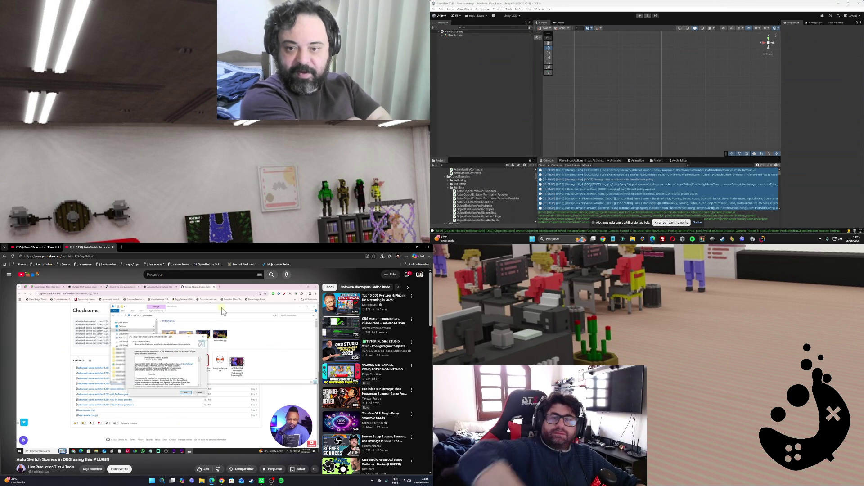
pyautogui.moveTo(171, 343)
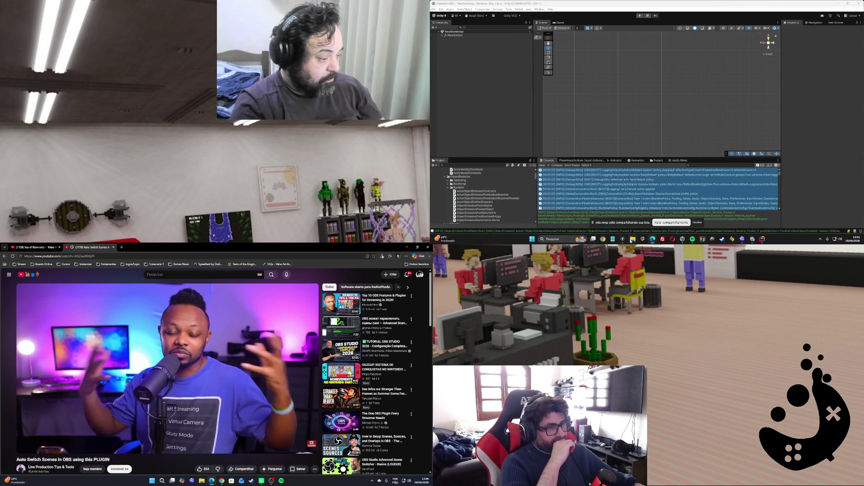
pyautogui.click(762, 239)
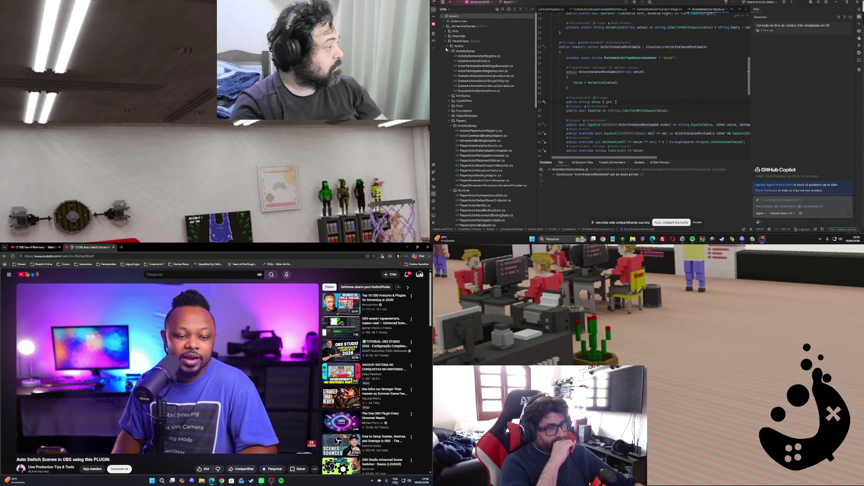
# Collapse Audits and Actors, expand NewScripts > Docs, and open the ADR README.md
pyautogui.click(449, 106)
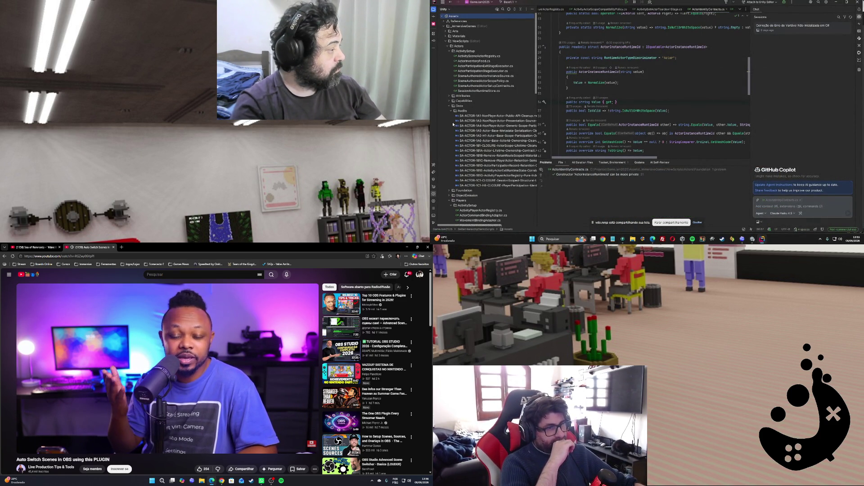
pyautogui.click(452, 111)
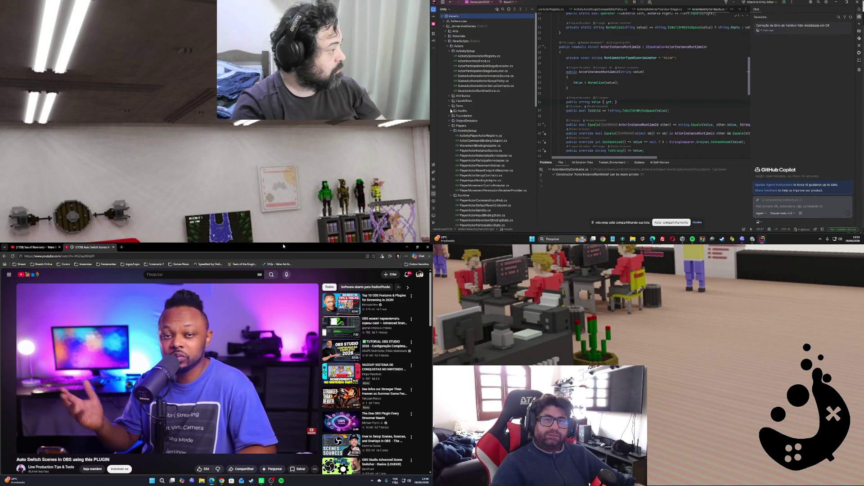
pyautogui.click(448, 46)
pyautogui.click(447, 62)
pyautogui.click(448, 62)
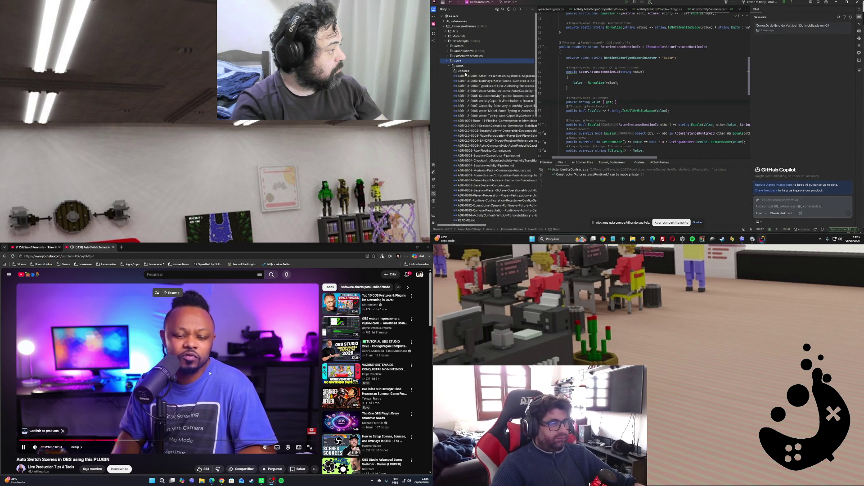
pyautogui.scroll(-5, 138, 406)
pyautogui.doubleClick(470, 220)
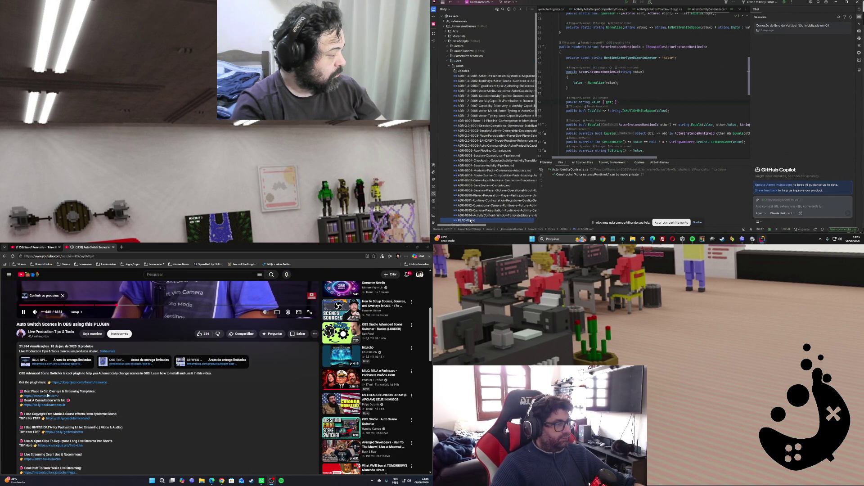
pyautogui.scroll(1, 55, 412)
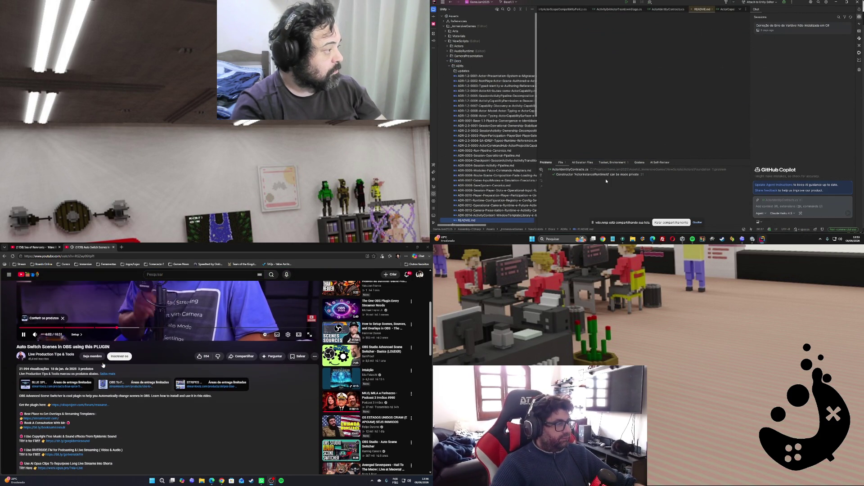
# Scroll the Docs README checkpoints and select the SA-13C-OBJ1-FIX heading
pyautogui.click(97, 406)
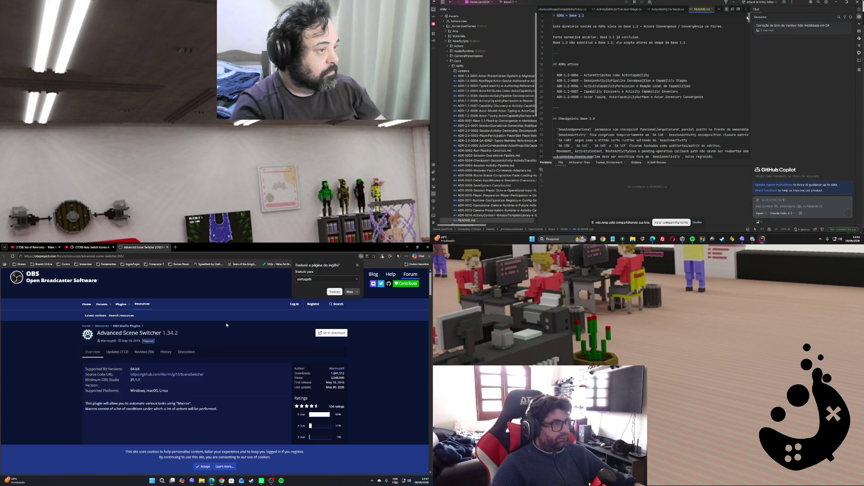
pyautogui.scroll(-10, 202, 377)
pyautogui.scroll(-10, 202, 376)
pyautogui.scroll(-10, 202, 376)
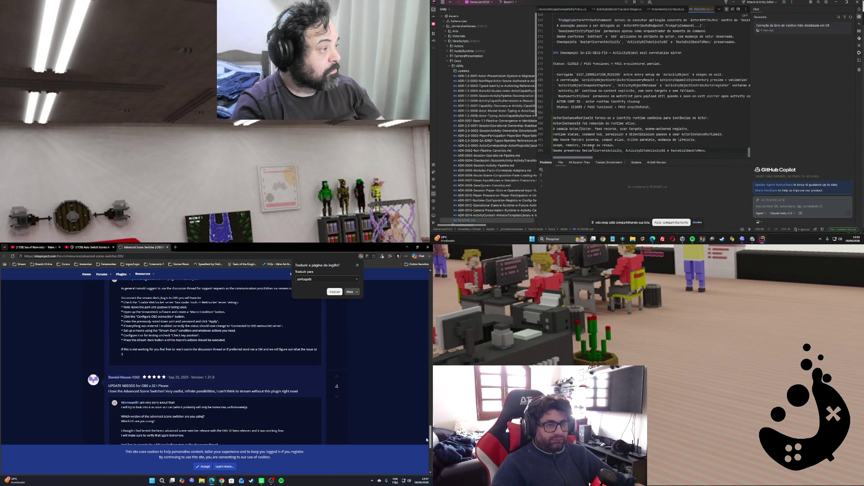
pyautogui.scroll(20, 424, 436)
pyautogui.tripleClick(580, 53)
# Browse further down the README checkpoint entries
pyautogui.click(334, 334)
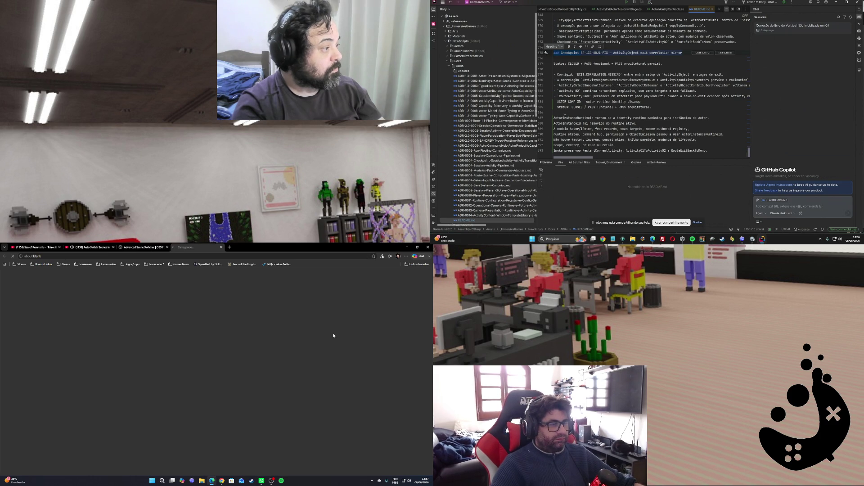
pyautogui.scroll(-8, 245, 377)
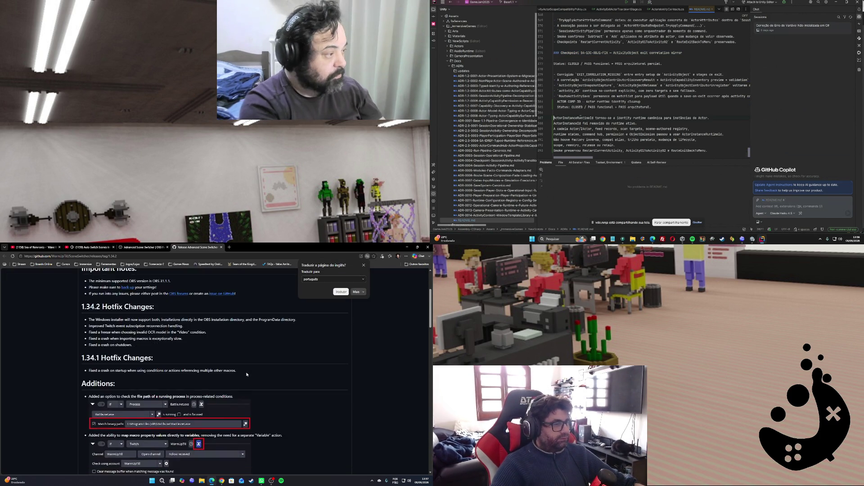
pyautogui.scroll(-10, 245, 377)
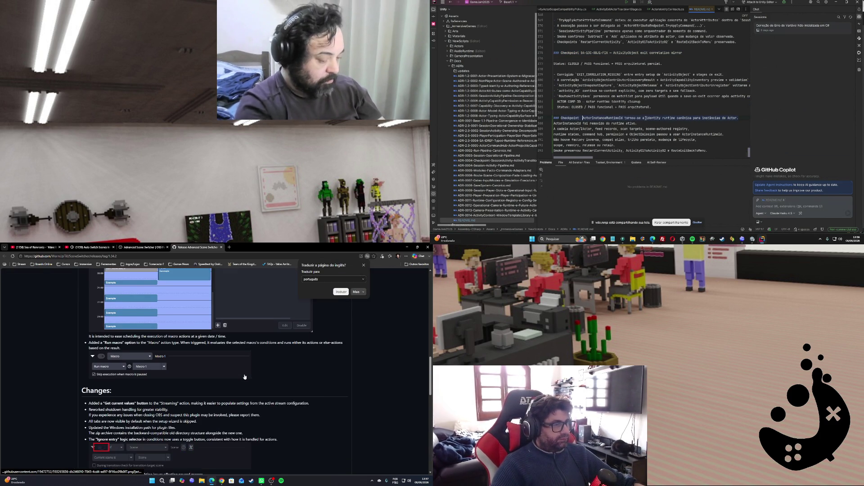
pyautogui.scroll(-10, 245, 377)
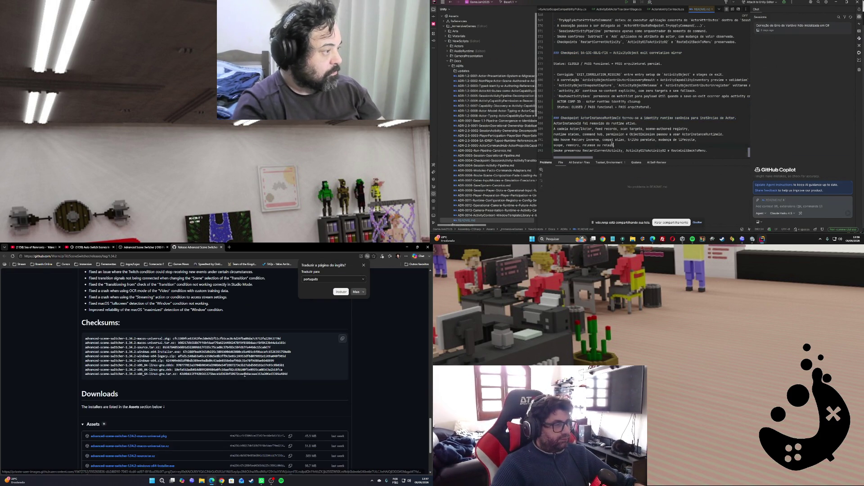
pyautogui.scroll(-1, 245, 375)
pyautogui.scroll(-1, 244, 376)
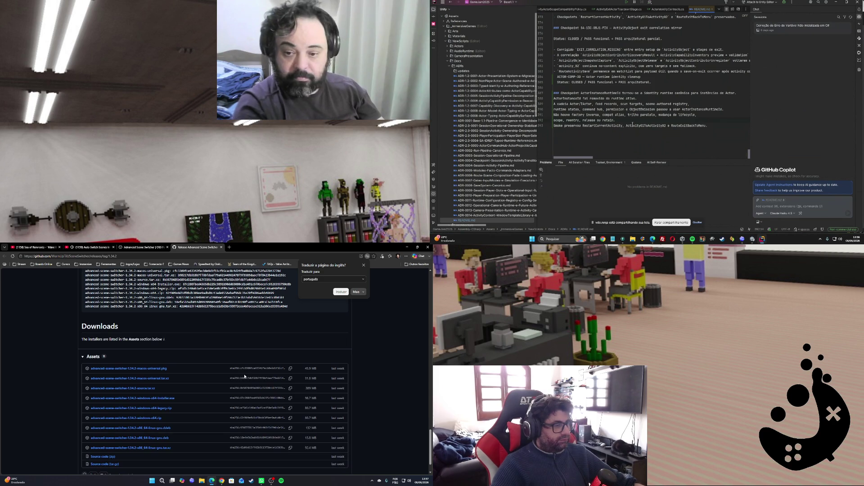
pyautogui.click(87, 247)
# Range-select the Project tree files from ADR-1.2-0001 down to ADR-0001-Base-1.1
pyautogui.click(482, 76)
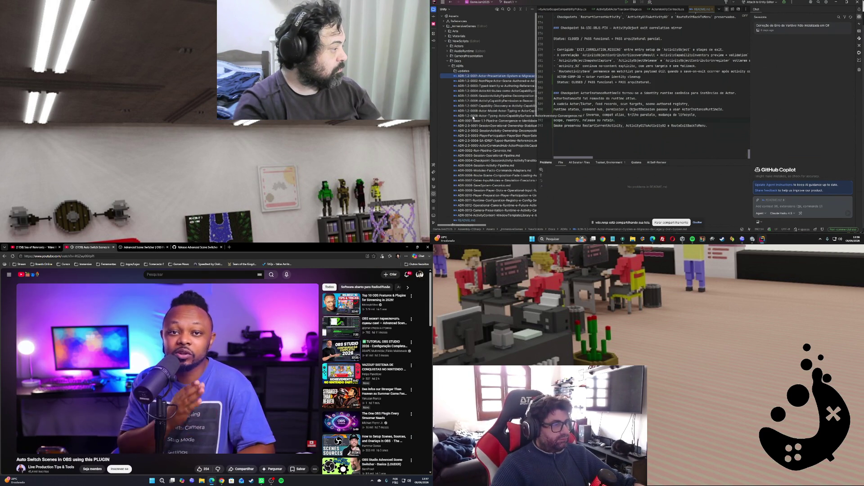
pyautogui.keyDown('shift'); pyautogui.click(489, 114); pyautogui.keyUp('shift')
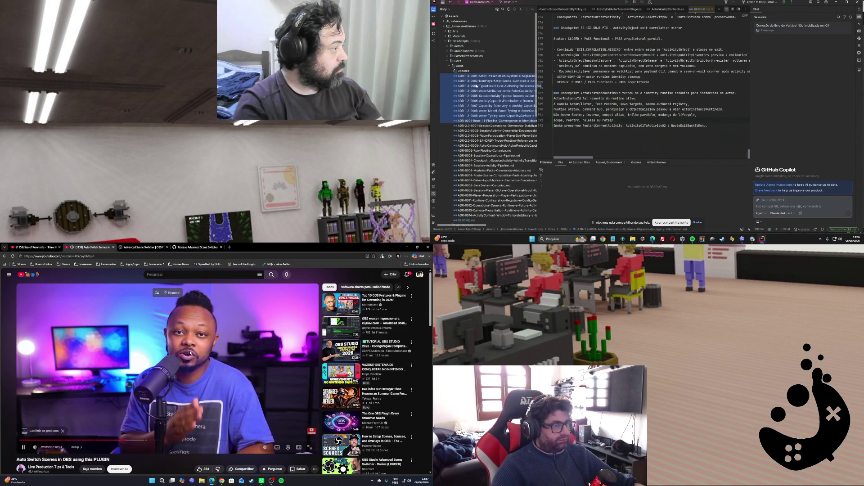
pyautogui.click(474, 77)
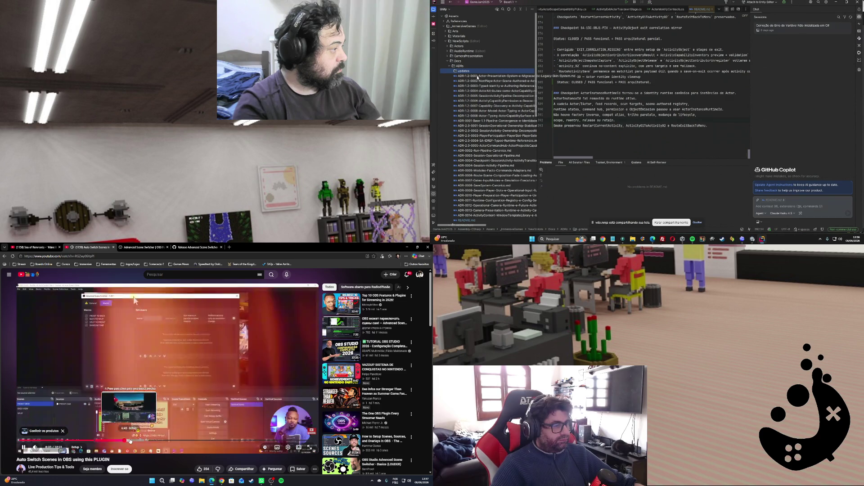
pyautogui.keyDown('shift'); pyautogui.click(488, 120); pyautogui.keyUp('shift')
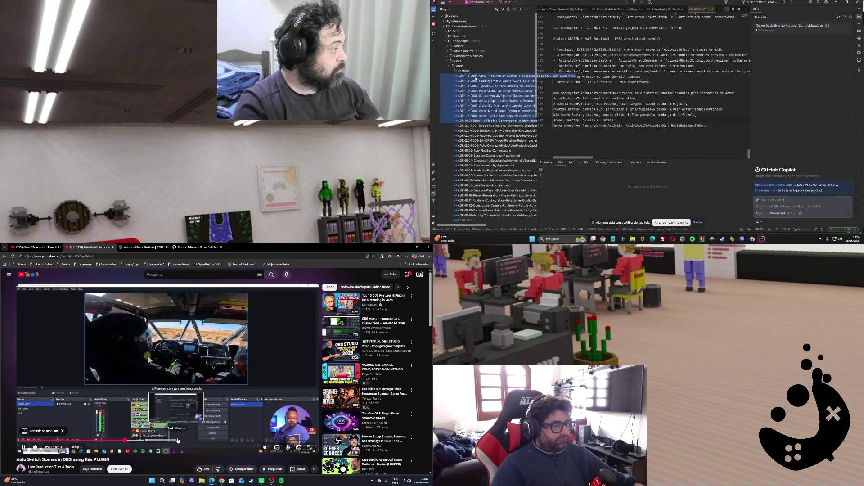
# Move the 10 selected ADR files into the updates folder
pyautogui.moveTo(468, 71); pyautogui.dragTo(470, 71)
pyautogui.click(653, 125)
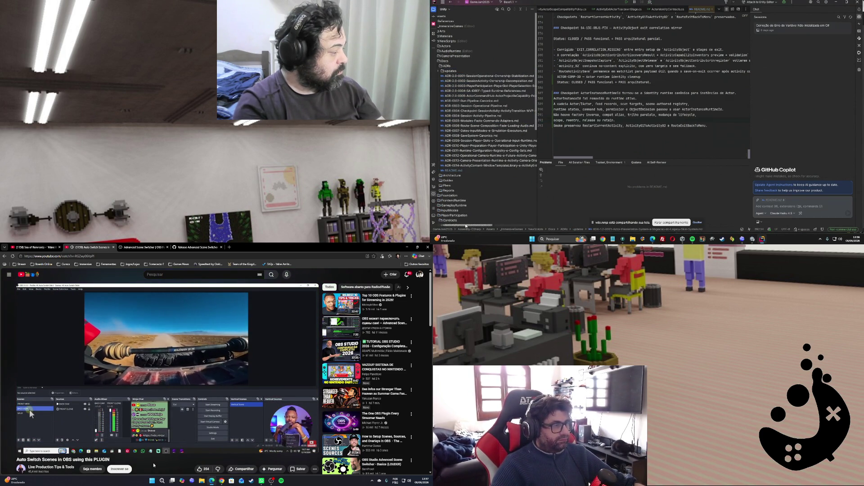
pyautogui.moveTo(471, 224); pyautogui.dragTo(440, 218)
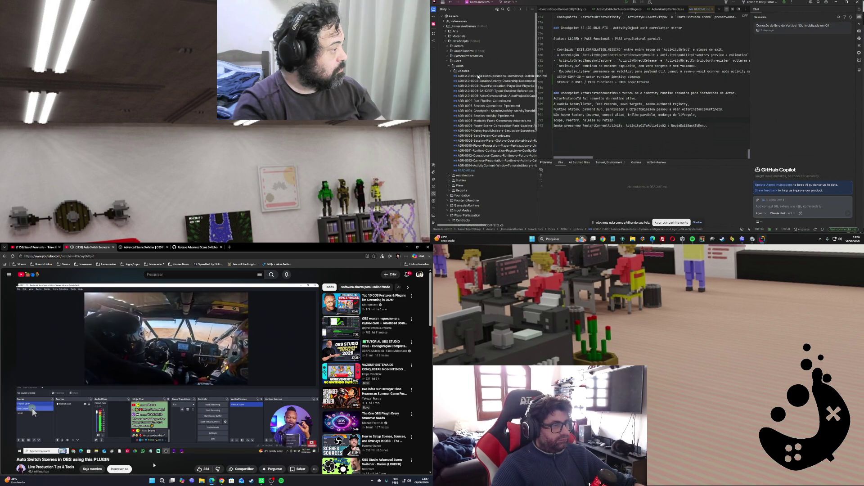
# Move the 14 files from ADR-0002-Run-Pipeline-Canonico.md through ADR-0014 into updates
pyautogui.click(478, 101)
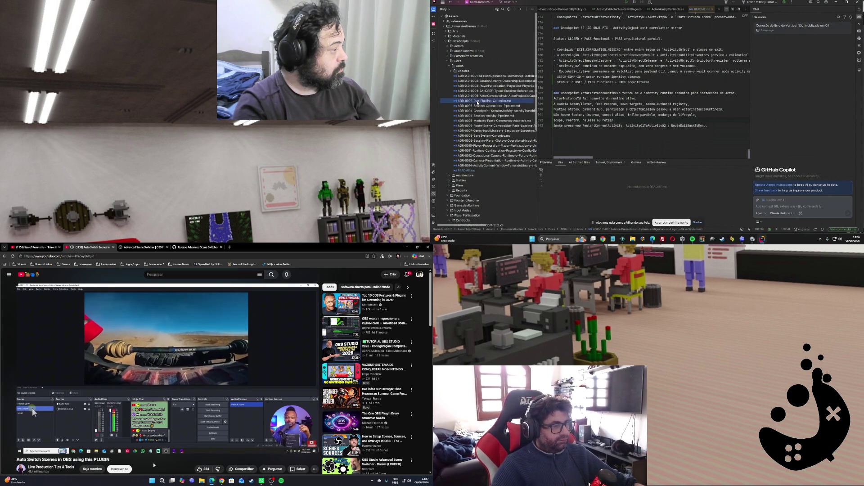
pyautogui.keyDown('shift'); pyautogui.click(472, 168); pyautogui.keyUp('shift')
pyautogui.moveTo(472, 102); pyautogui.dragTo(457, 71)
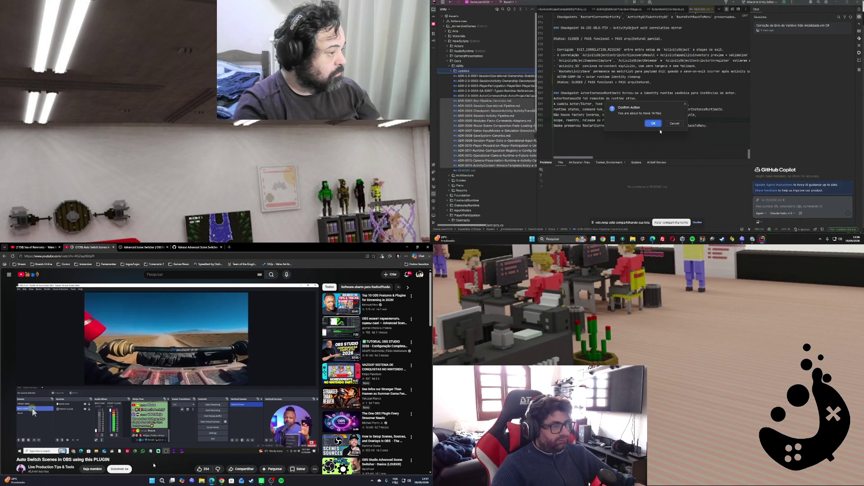
pyautogui.click(653, 123)
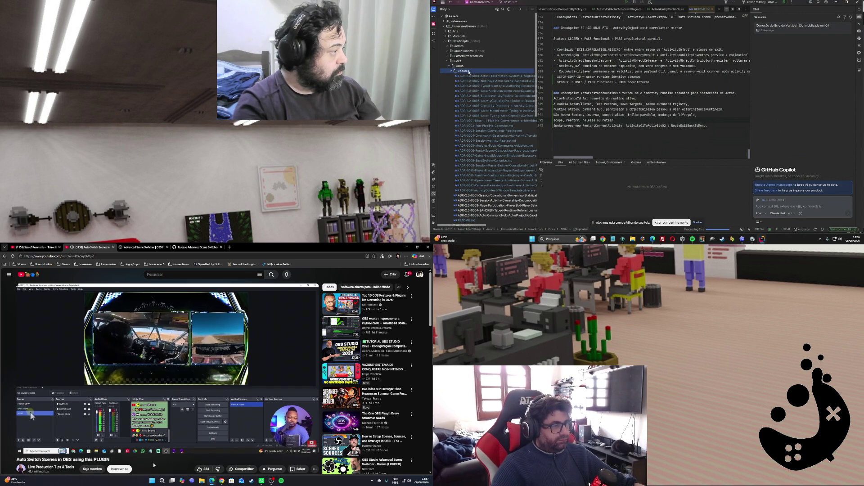
# Collapse the updates folder and rename it to 'historicol'
pyautogui.doubleClick(466, 72)
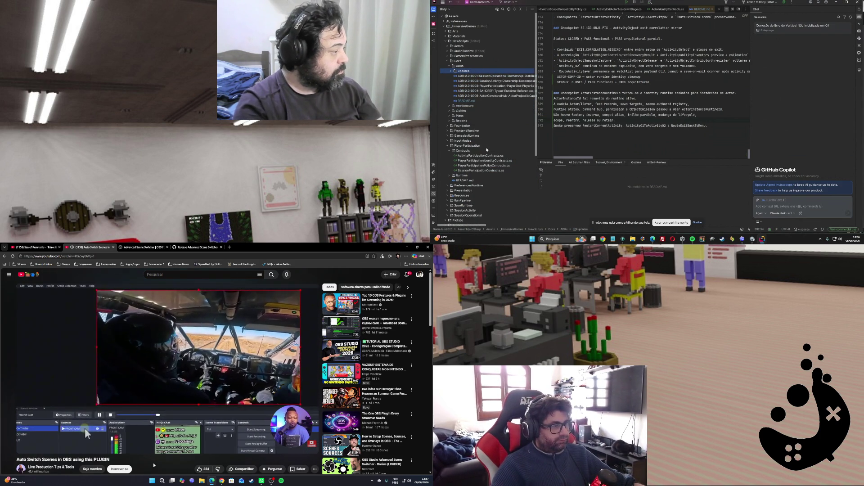
pyautogui.rightClick(473, 71)
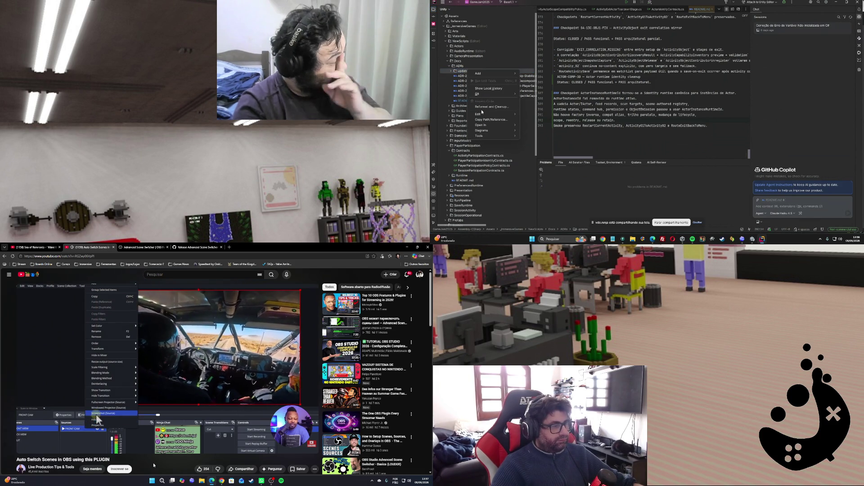
pyautogui.moveTo(480, 114)
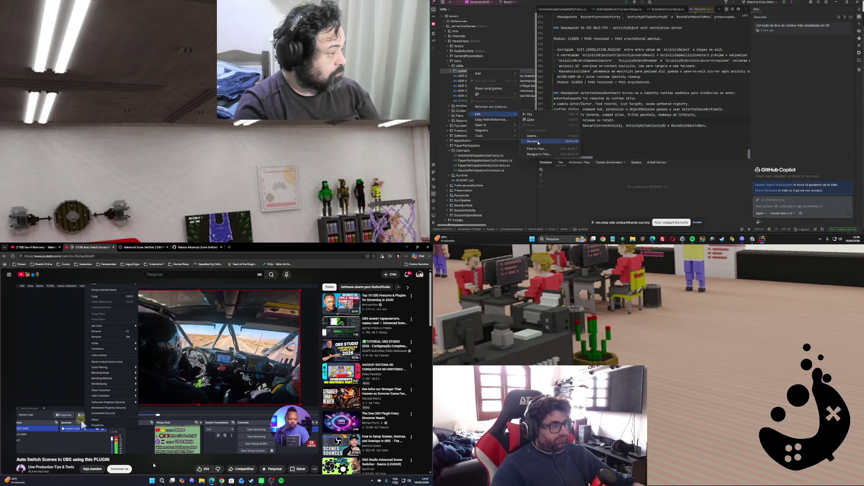
pyautogui.click(536, 141)
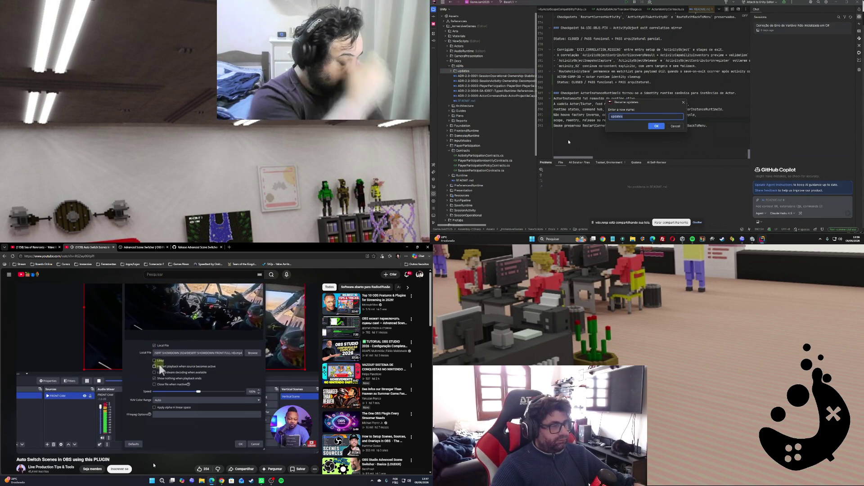
pyautogui.write('historico')
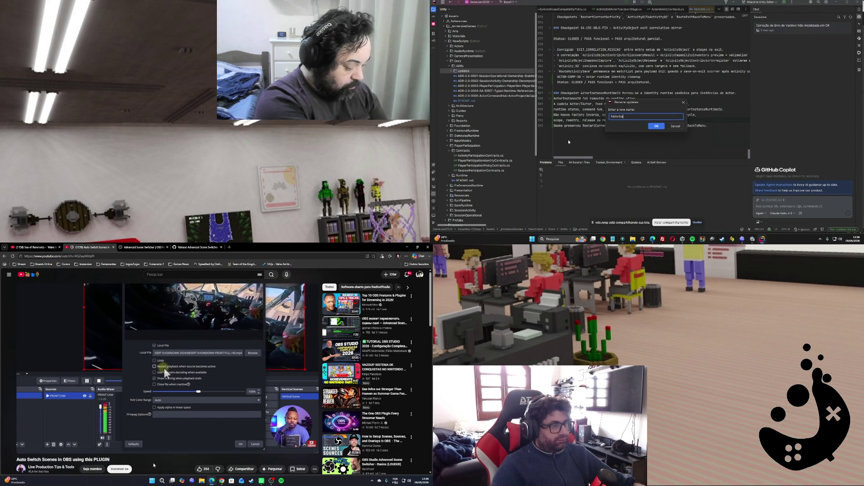
pyautogui.write('l')
pyautogui.press('Return')
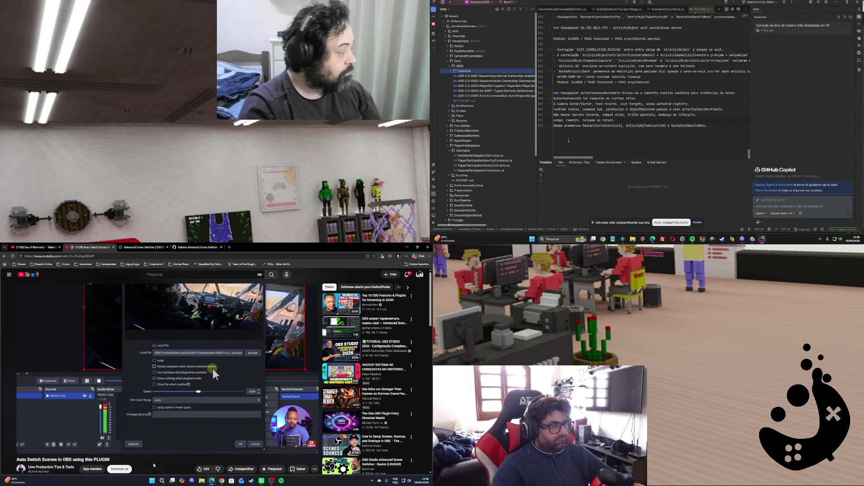
pyautogui.click(624, 240)
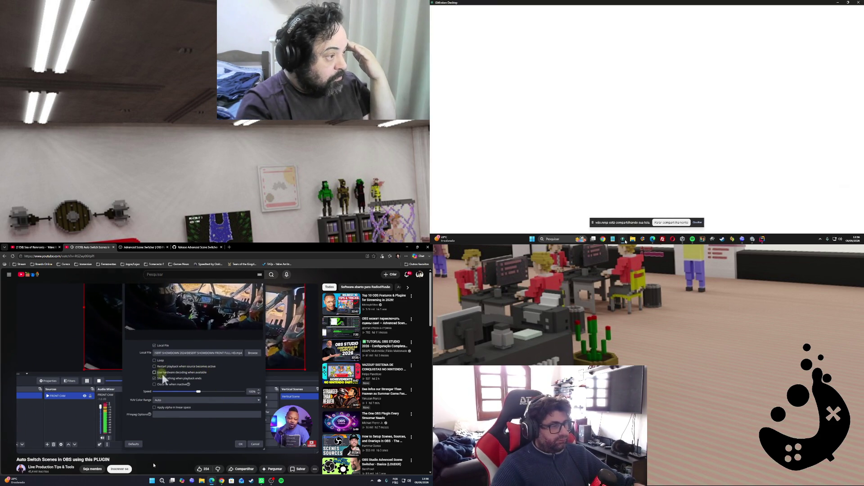
# Stage all changes, amend them into the Clear Id commit, push, and minimize GitKraken
pyautogui.click(854, 51)
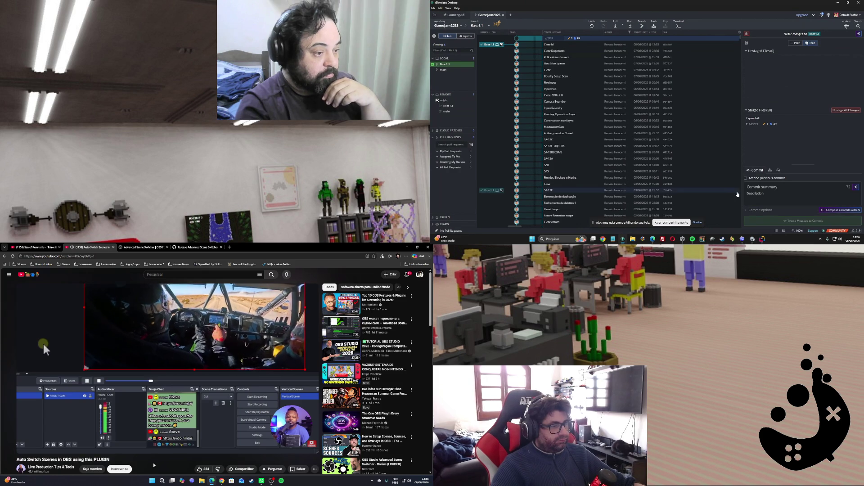
pyautogui.click(746, 179)
pyautogui.click(803, 221)
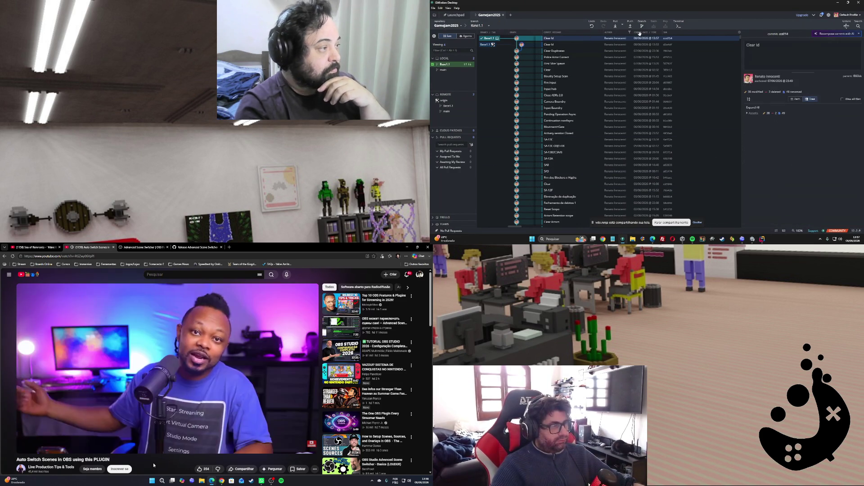
pyautogui.click(630, 26)
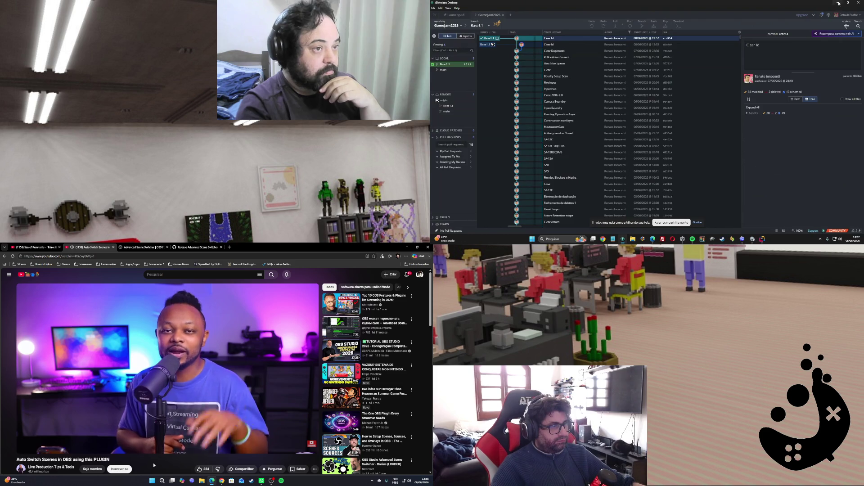
pyautogui.click(838, 3)
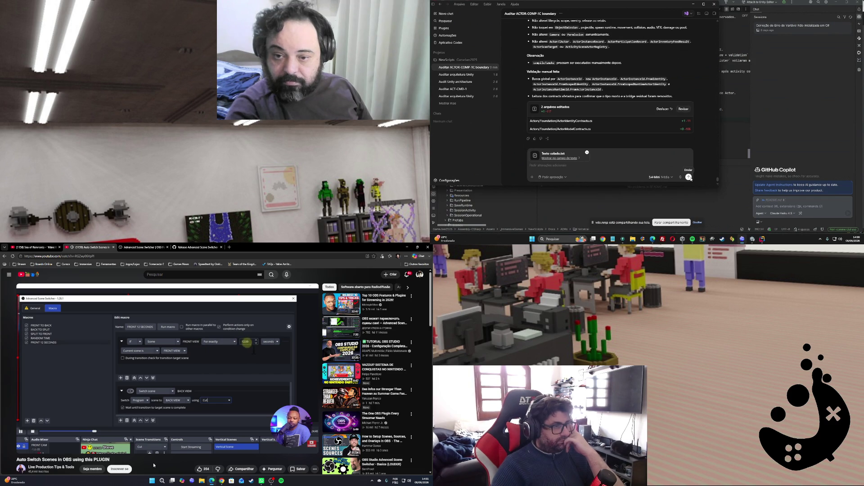
# Send the Codex message with its pasted attachment to the agent
pyautogui.click(689, 178)
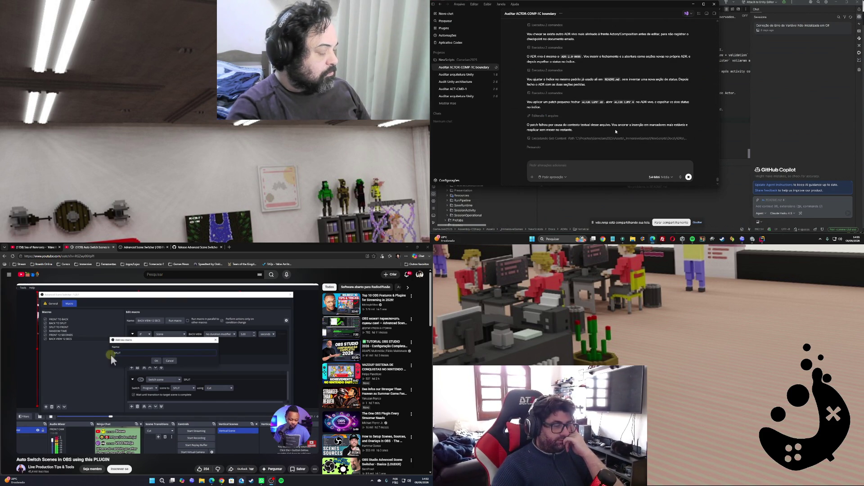
# Copy the agent's reply on the ADR-1.2-0009 and README edits, then open File Explorer
pyautogui.moveTo(224, 482)
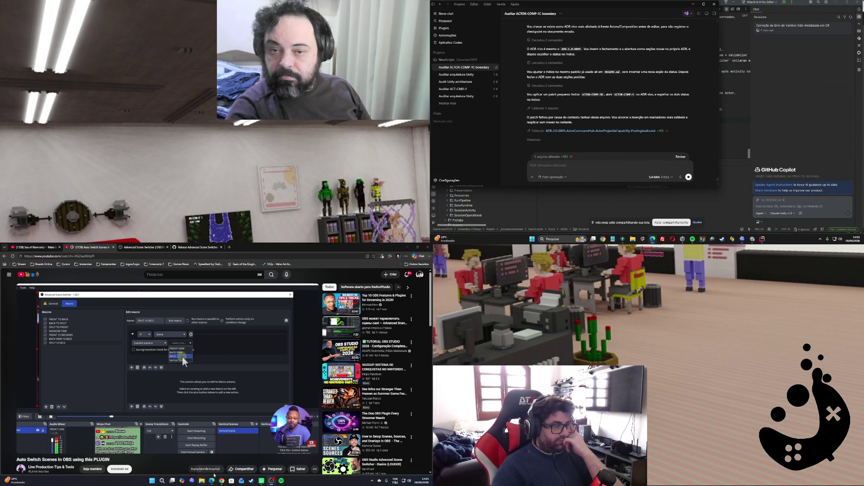
pyautogui.scroll(-1, 221, 407)
pyautogui.scroll(-2, 220, 407)
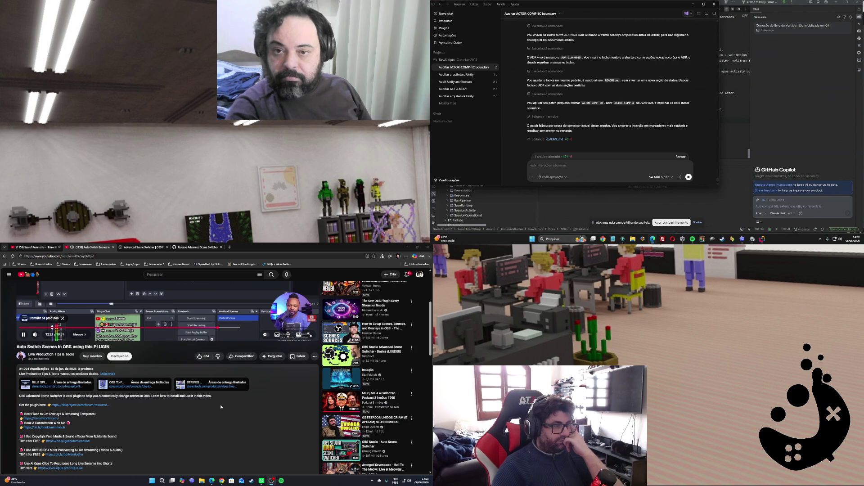
pyautogui.scroll(3, 220, 407)
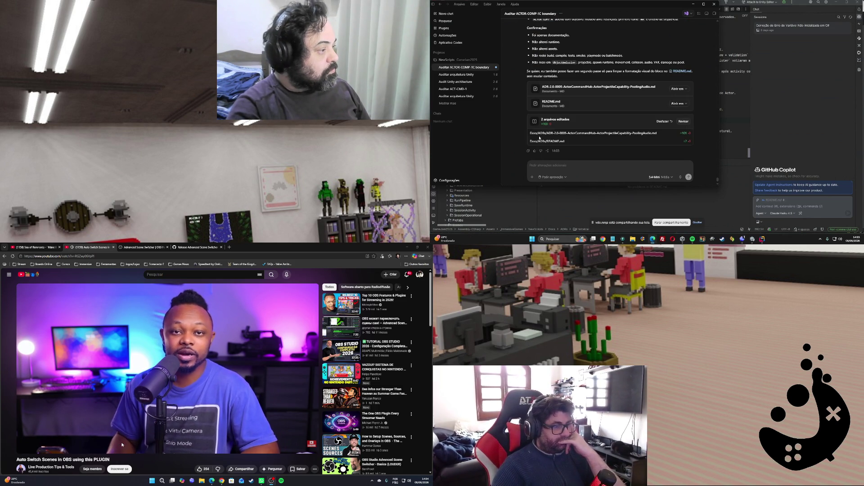
pyautogui.click(529, 152)
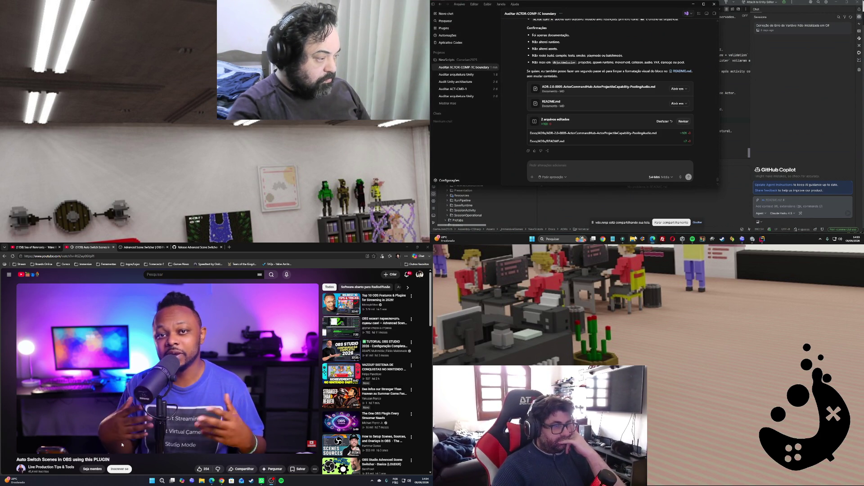
pyautogui.press('super+e')
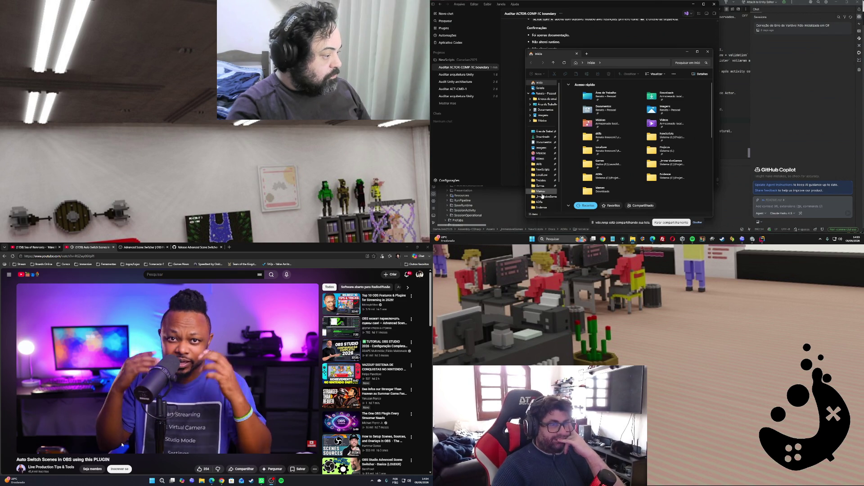
# Open the ADRs folder, select the ActorCommandHub ADR, then start a new Codex chat
pyautogui.click(539, 201)
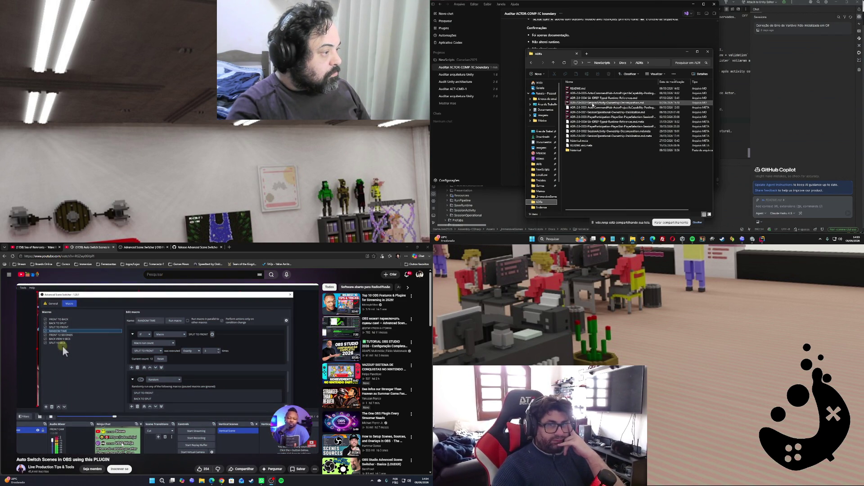
pyautogui.click(591, 93)
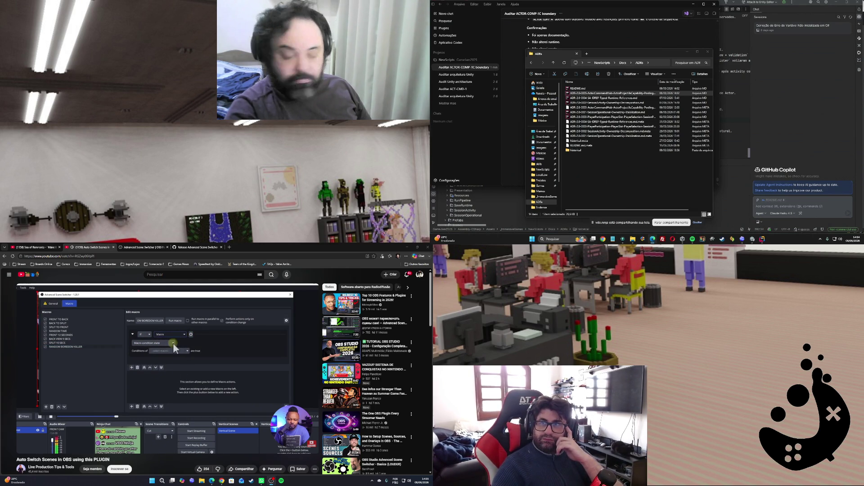
pyautogui.click(496, 59)
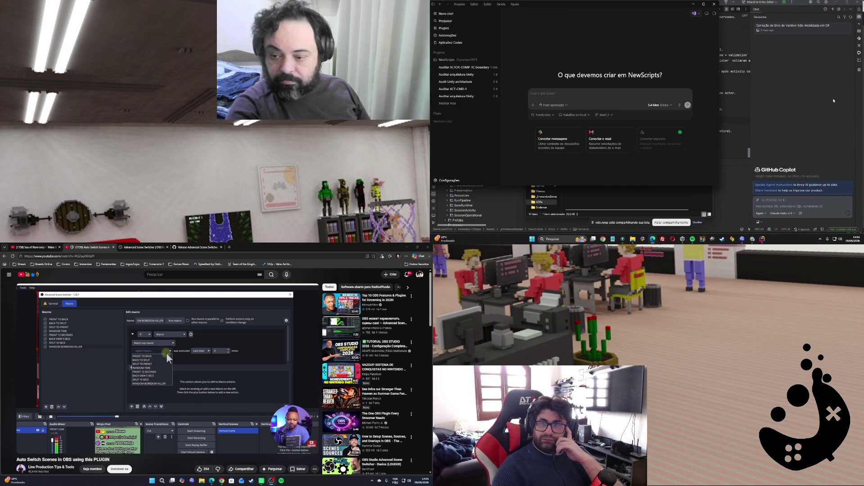
# Paste the ACTOR-COMP-4A audit prompt into the new chat and send it
pyautogui.rightClick(545, 95)
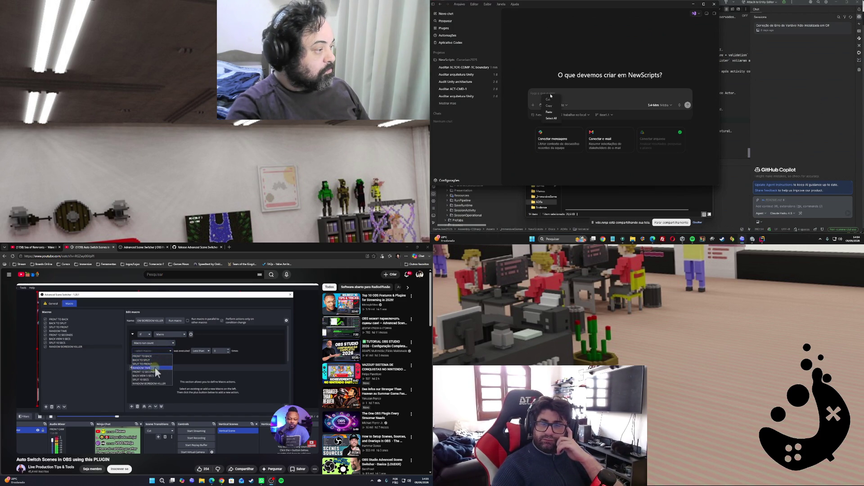
pyautogui.click(554, 113)
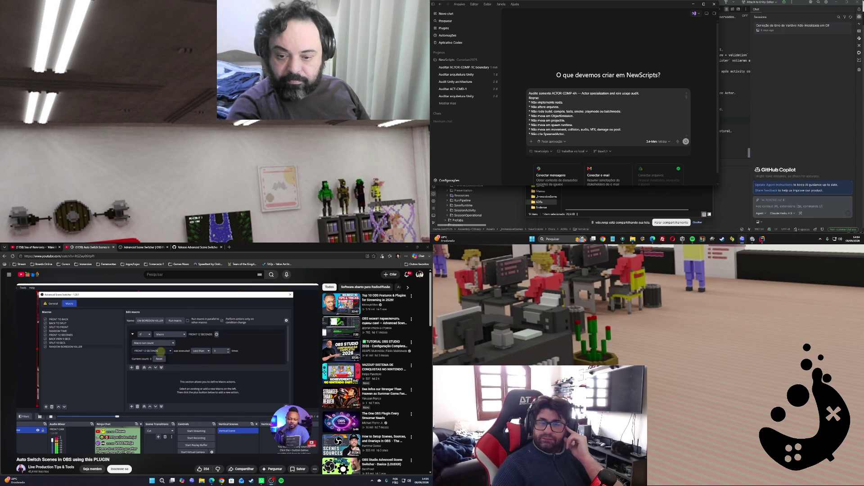
pyautogui.press('Return')
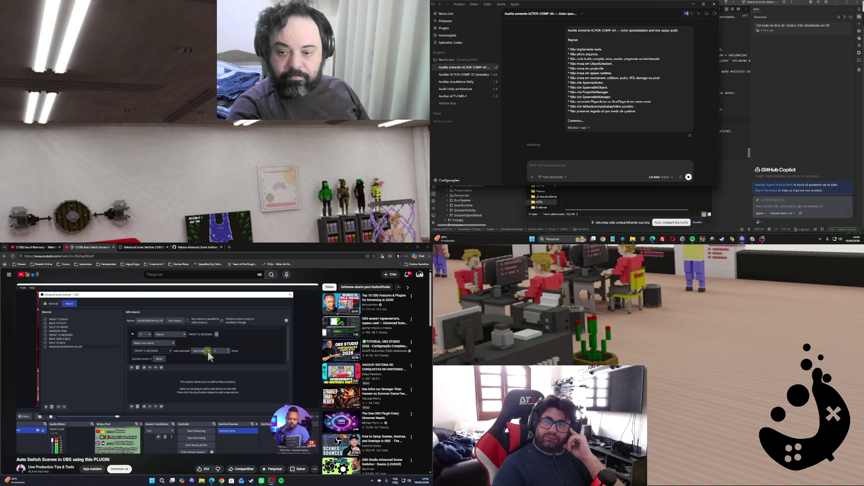
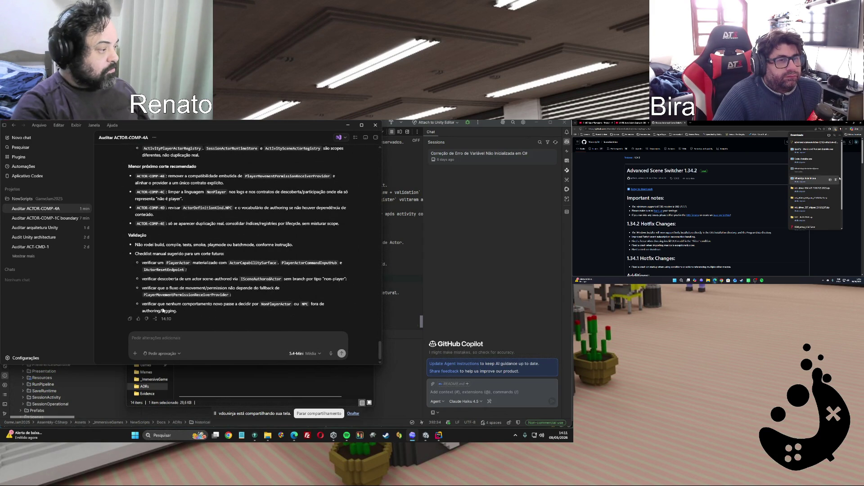
# Copy the agent's ACTOR-COMP-4A audit reply and scroll up to review its findings
pyautogui.click(130, 319)
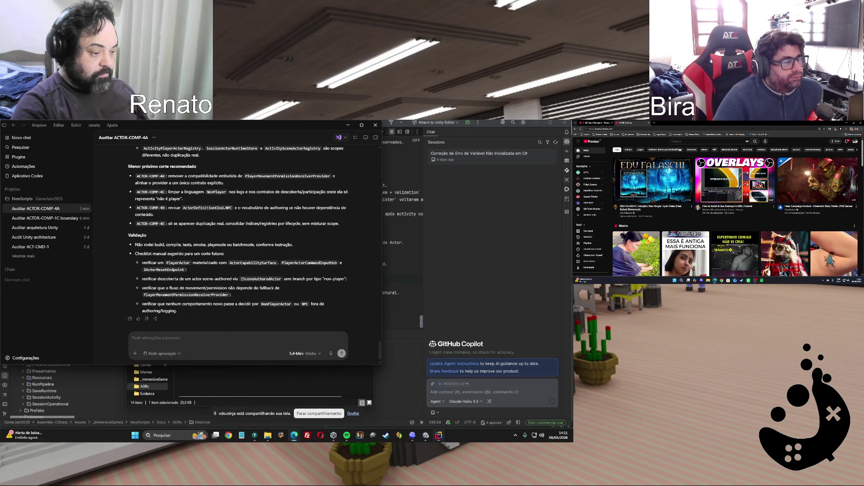
pyautogui.moveTo(412, 437)
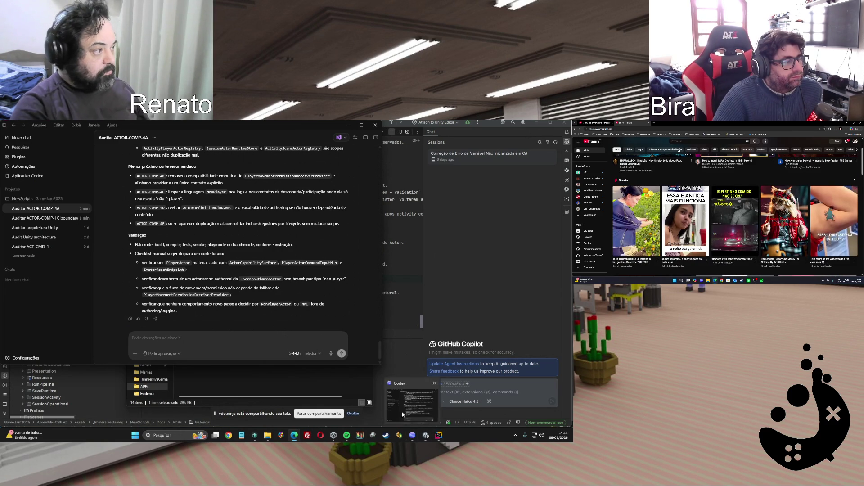
pyautogui.scroll(5, 251, 265)
pyautogui.scroll(10, 250, 265)
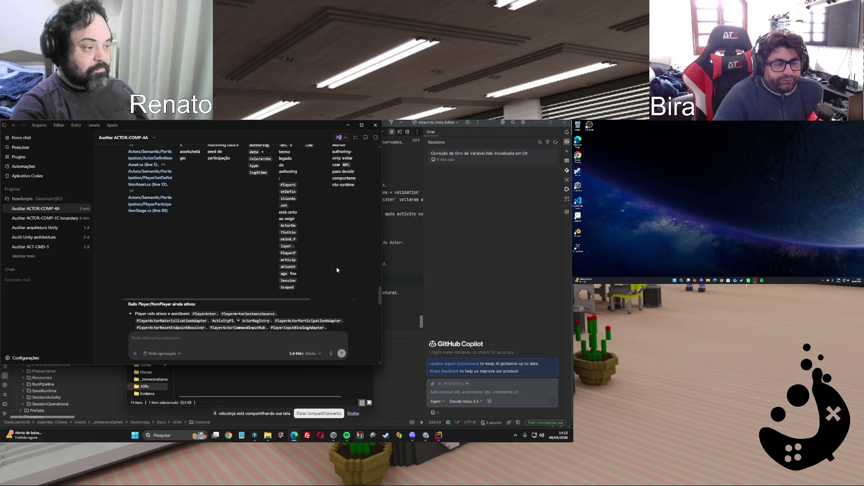
pyautogui.scroll(-10, 329, 280)
pyautogui.scroll(-10, 330, 279)
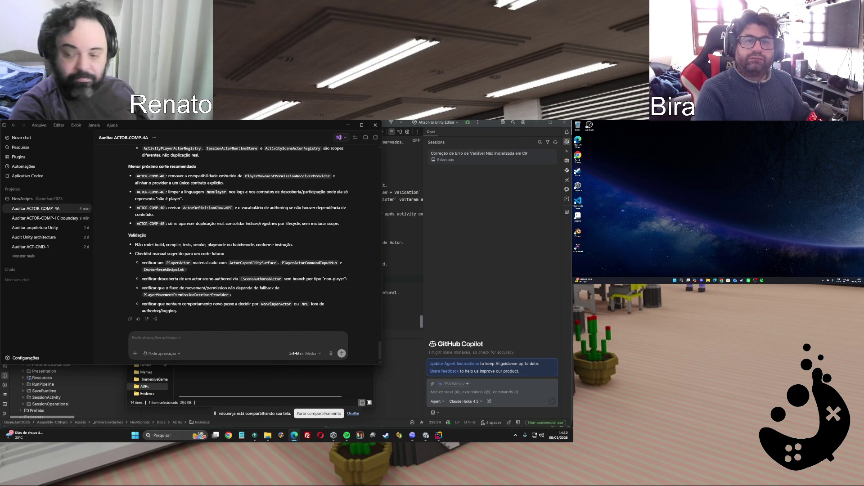
# Paste the ACTOR-COMP-4B bridge/naming cleanup prompt into the message box and send it
pyautogui.click(188, 339)
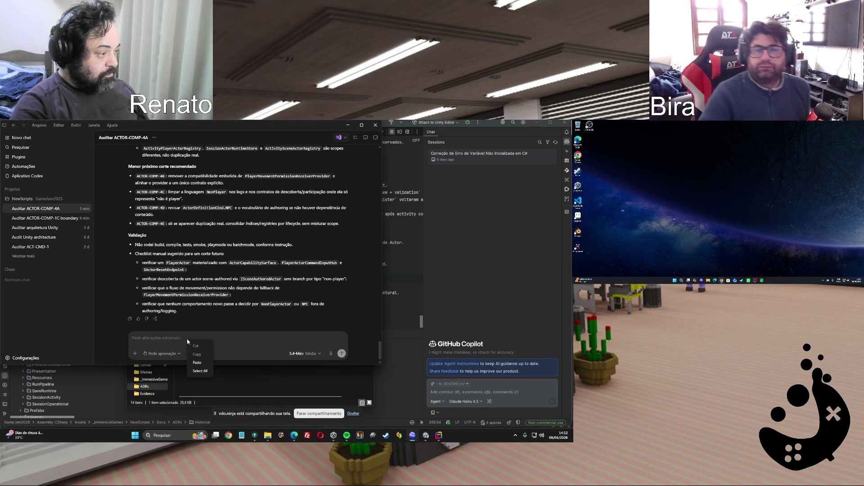
pyautogui.rightClick(188, 339)
pyautogui.click(199, 355)
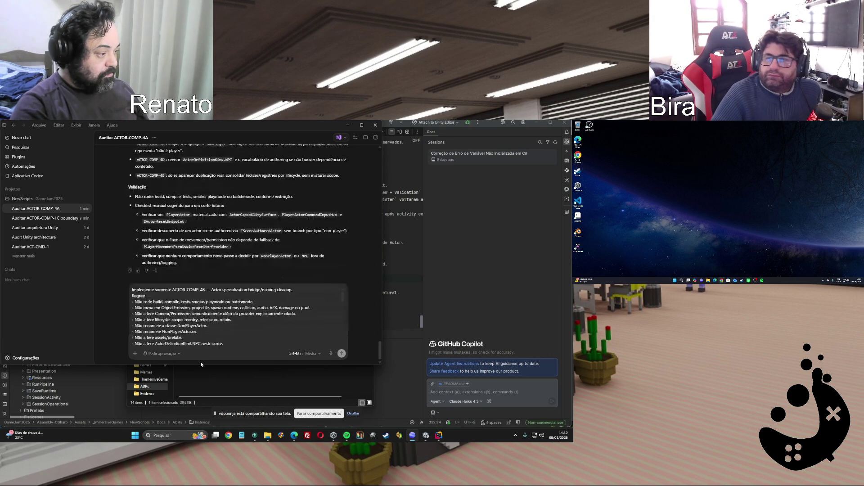
pyautogui.click(342, 354)
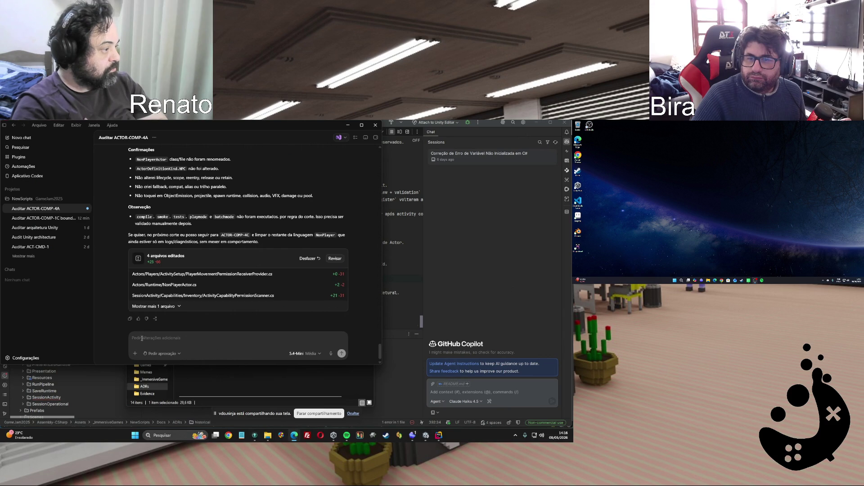
# Copy the ACTOR-COMP-4B report, check the README.md ADR notes, and bring Unity forward
pyautogui.click(131, 319)
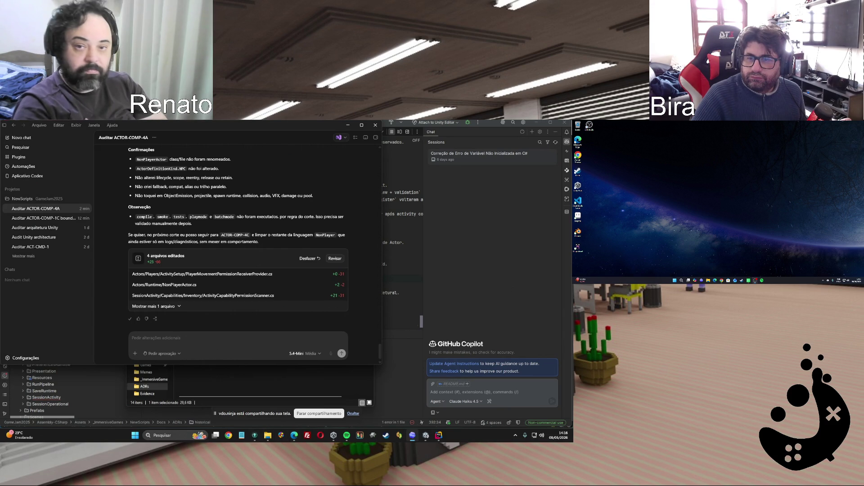
pyautogui.hotkey('alt', 'Tab')
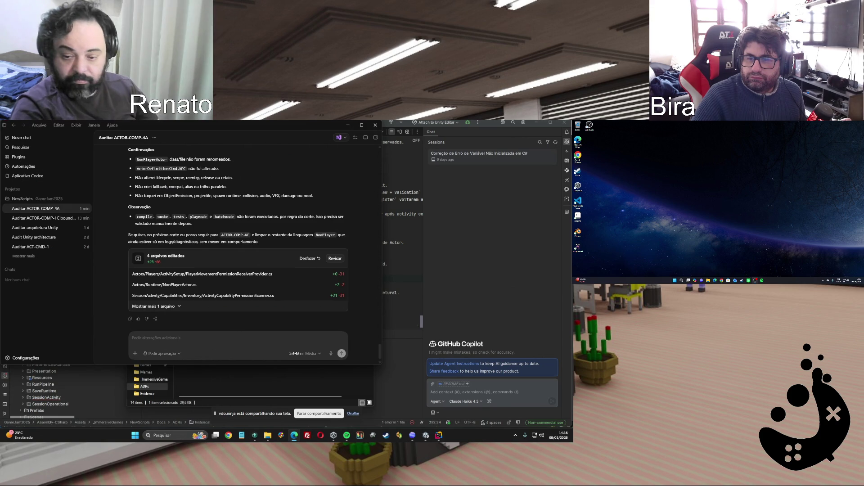
pyautogui.hotkey('alt', 'Tab')
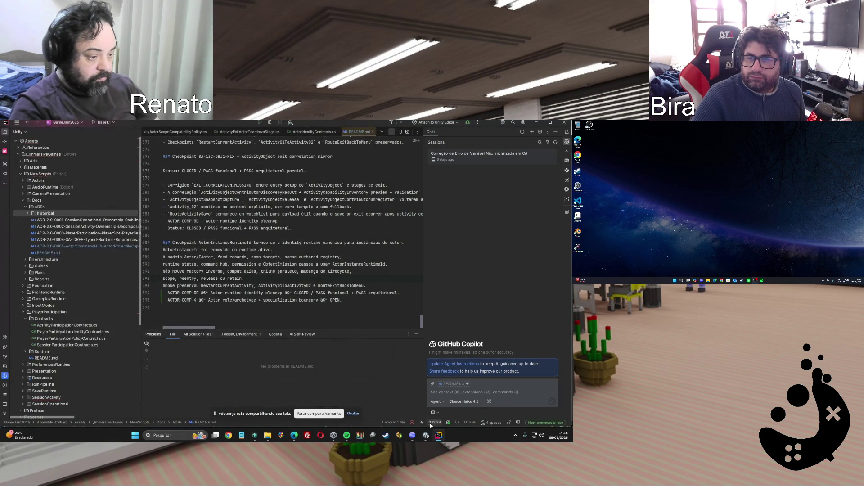
pyautogui.click(426, 437)
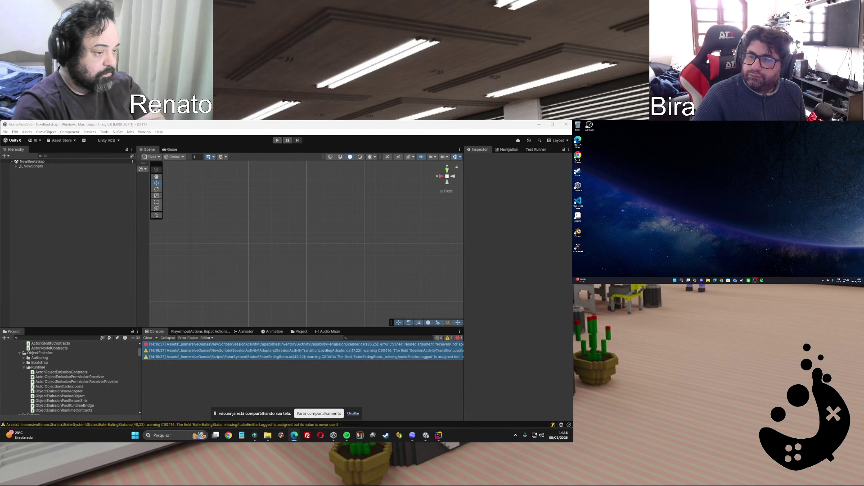
# Read the CS1744 error for ActivityCapabilityPermissionScanner.cs in the Console, then return to Codex
pyautogui.click(414, 345)
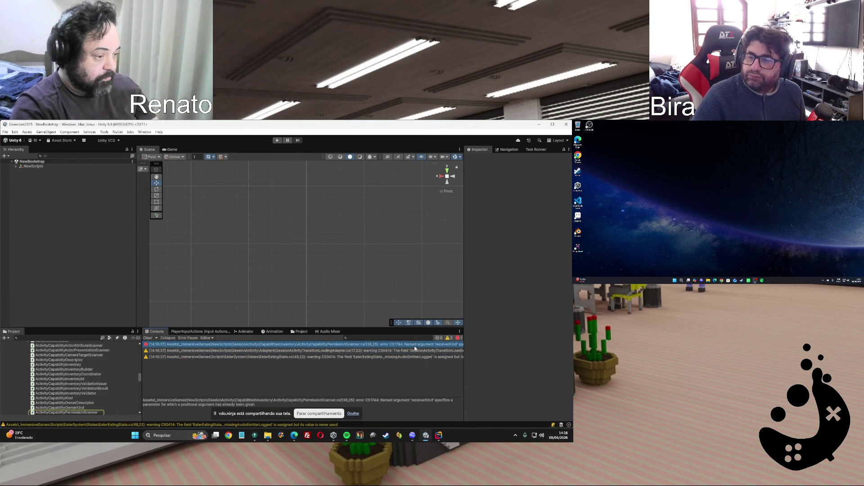
pyautogui.click(413, 435)
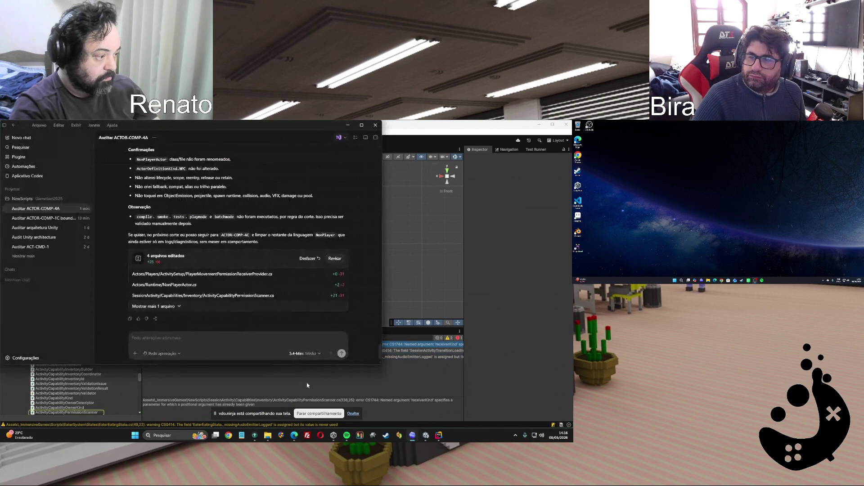
# Paste the Unity CS1744 compile error into the chat and send it to the agent
pyautogui.hotkey('ctrl', 'v')
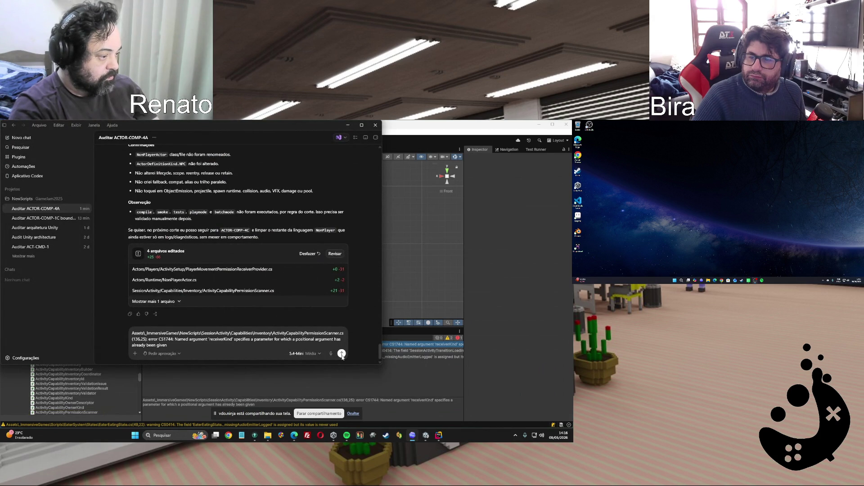
pyautogui.click(342, 354)
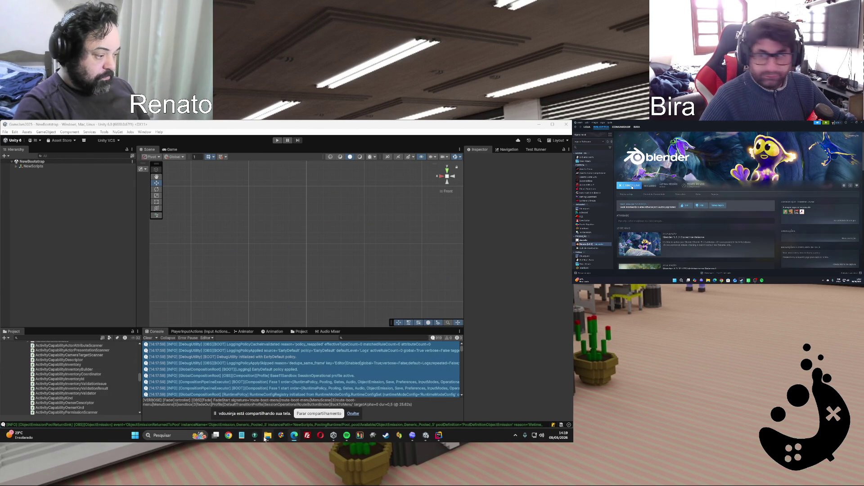
pyautogui.click(415, 437)
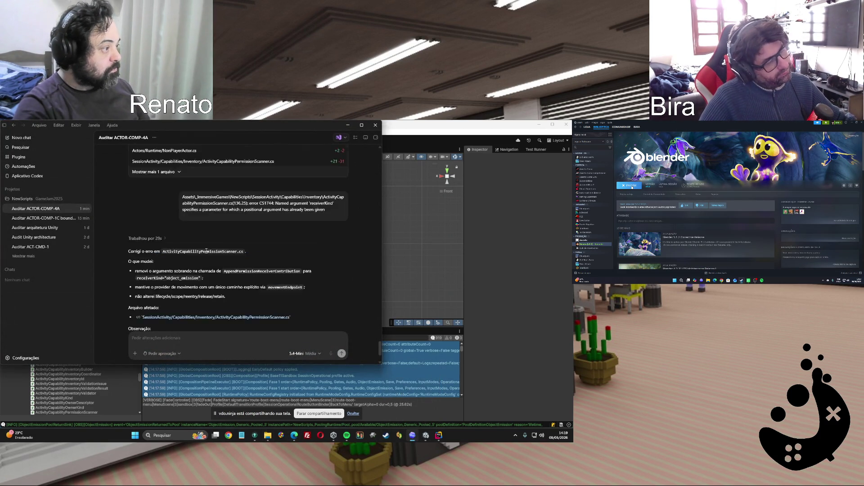
pyautogui.scroll(-5, 206, 253)
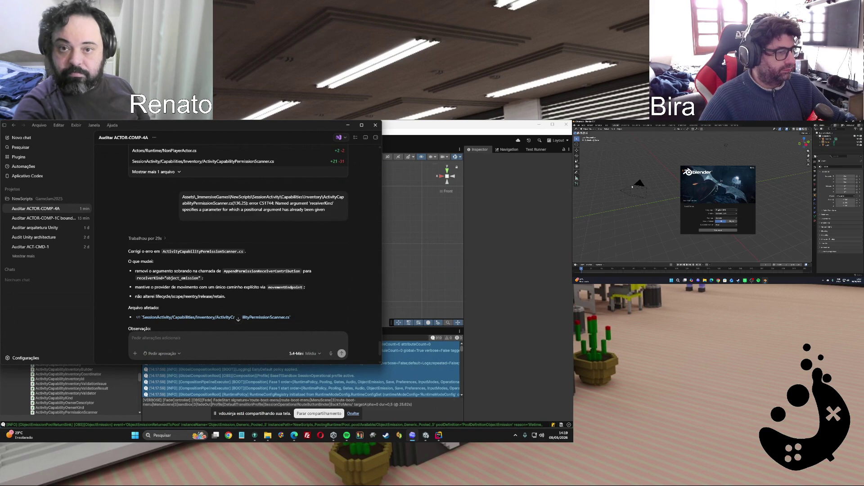
pyautogui.scroll(5, 305, 226)
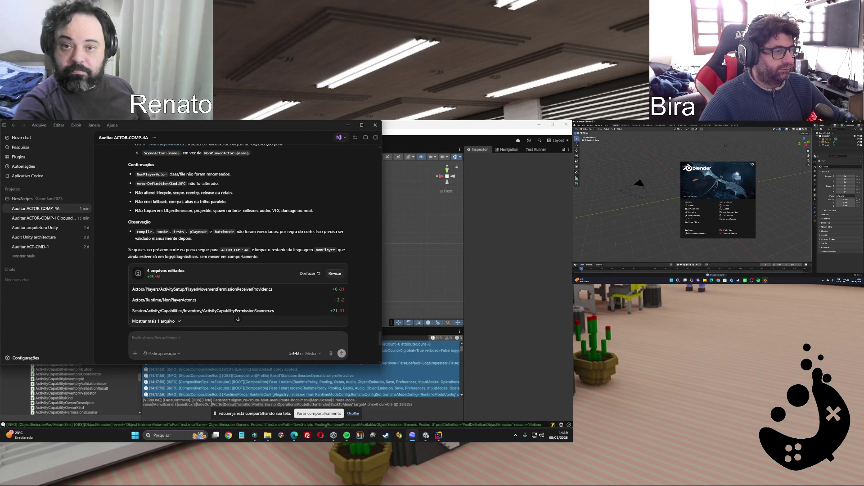
pyautogui.click(649, 167)
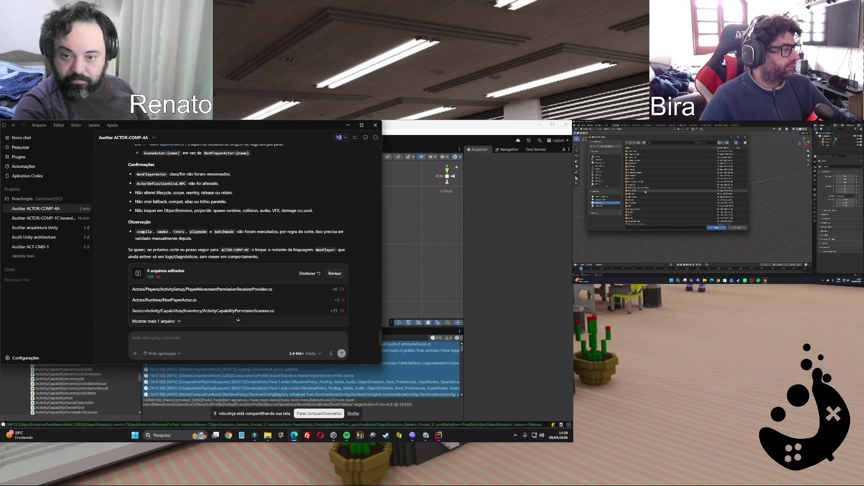
pyautogui.doubleClick(640, 168)
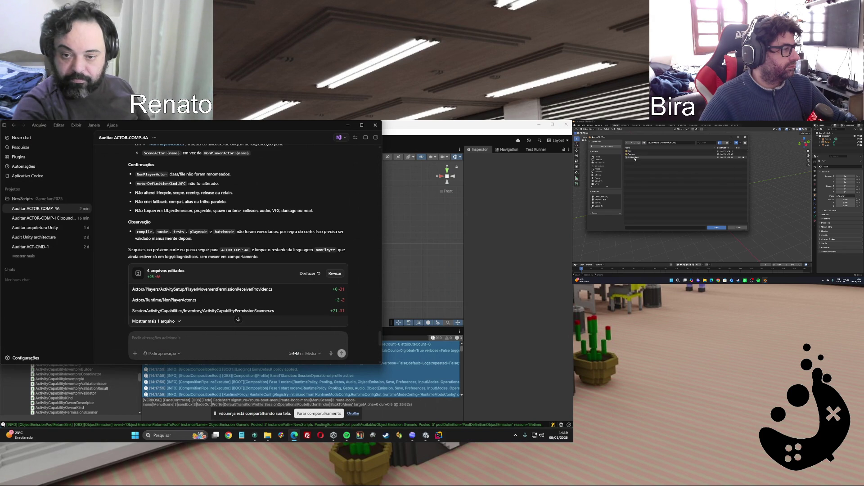
pyautogui.doubleClick(632, 157)
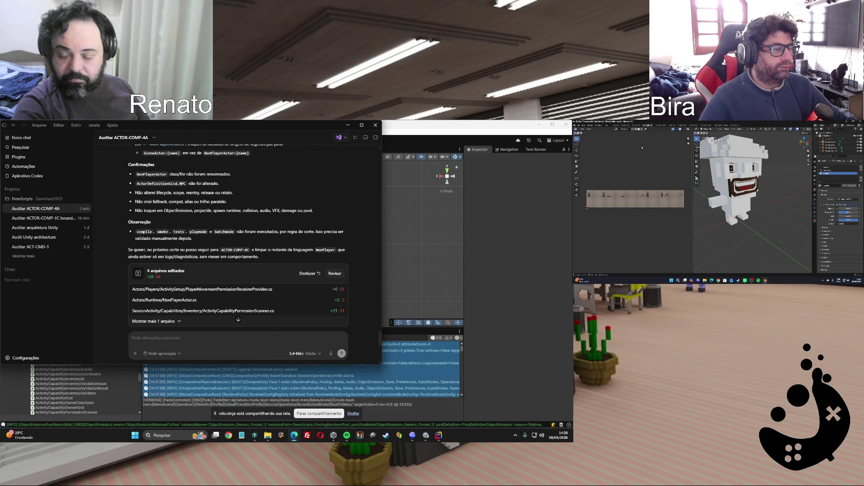
pyautogui.moveTo(765, 280)
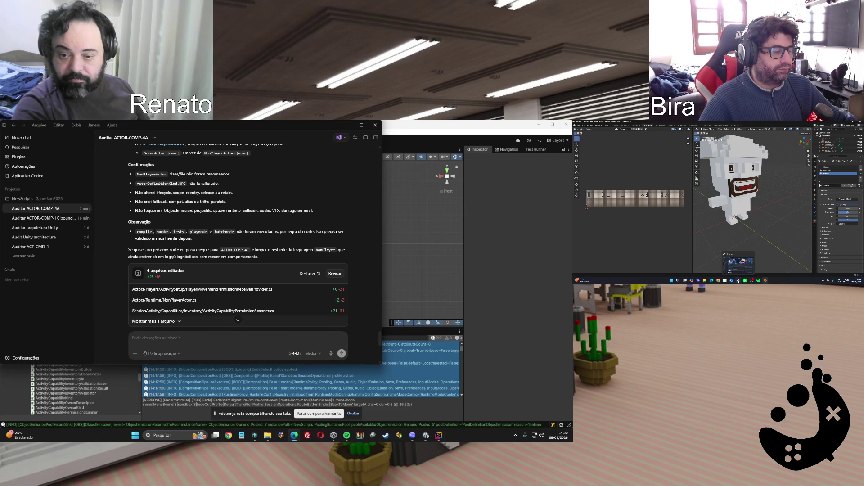
pyautogui.click(732, 280)
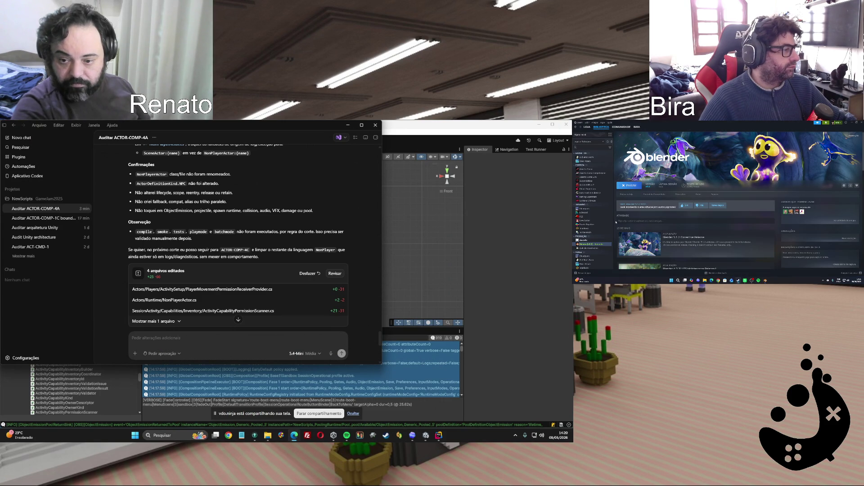
pyautogui.click(590, 240)
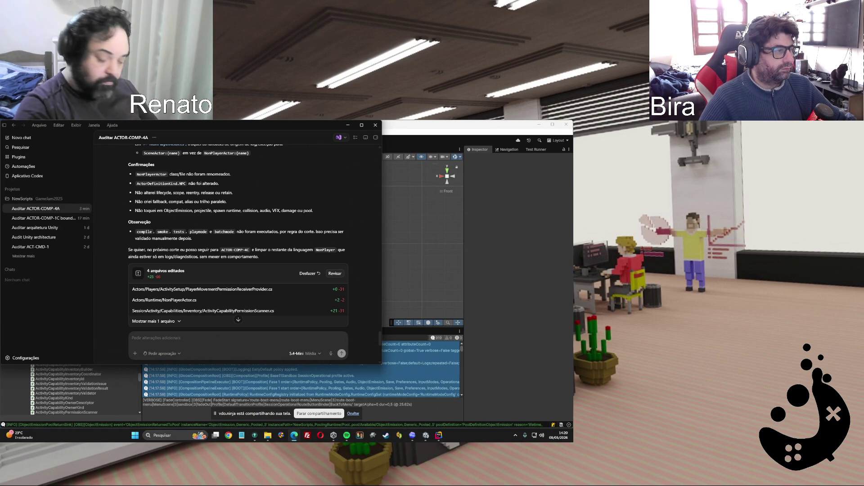
pyautogui.click(577, 126)
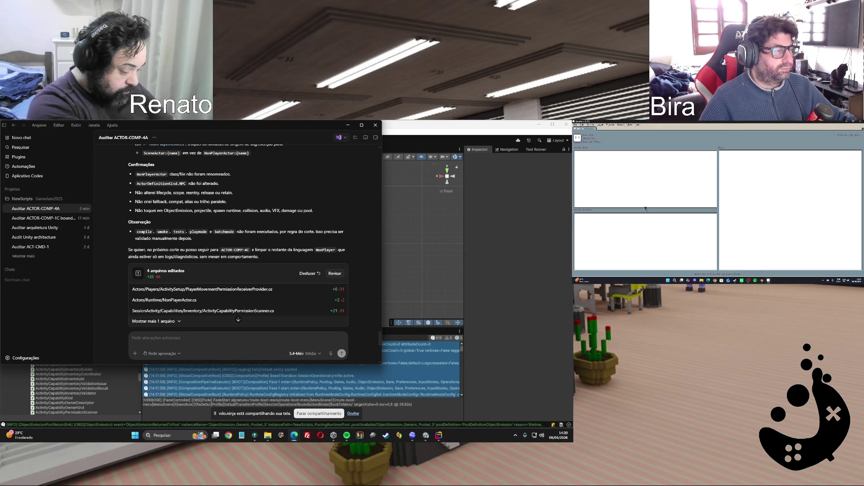
pyautogui.click(579, 132)
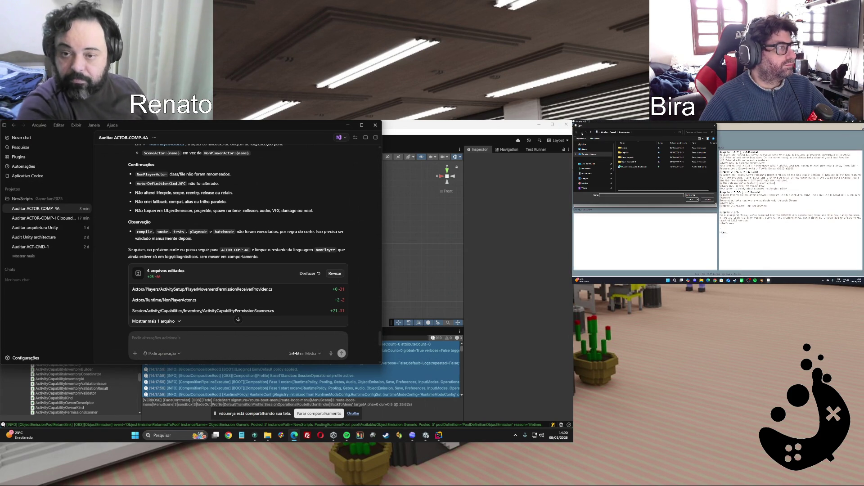
pyautogui.scroll(-2, 595, 170)
pyautogui.click(590, 177)
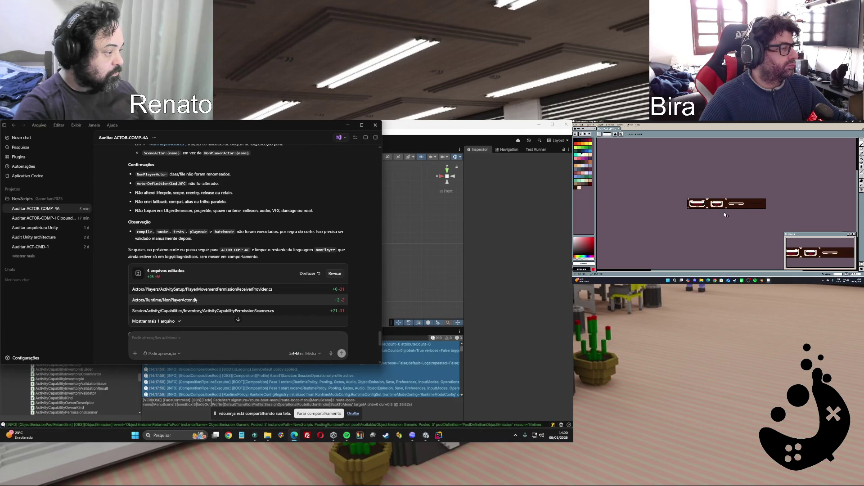
pyautogui.moveTo(194, 299)
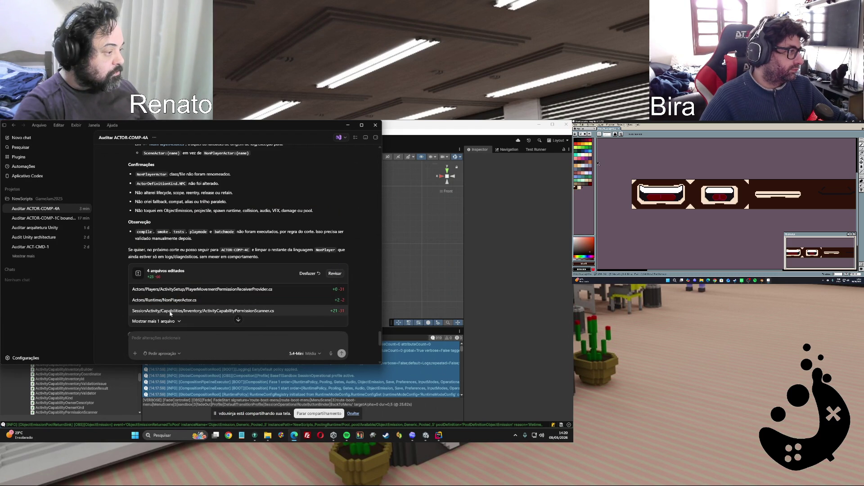
pyautogui.moveTo(170, 310)
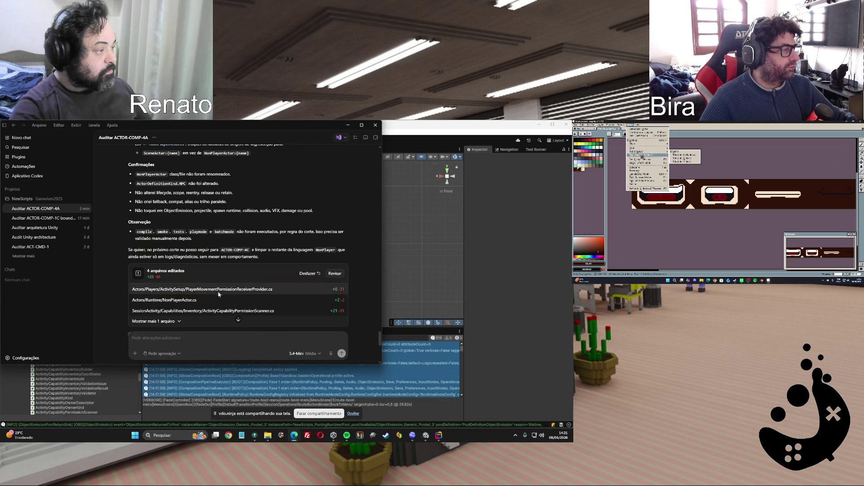
pyautogui.scroll(4, 259, 274)
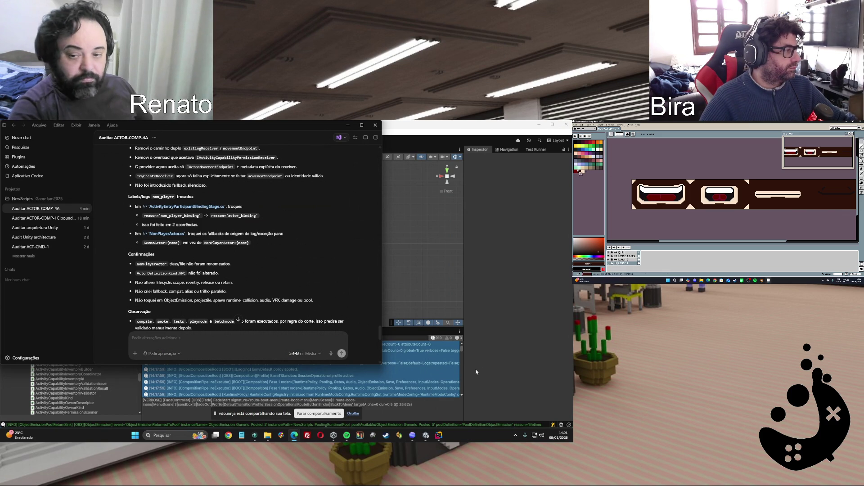
# Paste and send the cut 4C naming-debt sweep prompt, then hide the dark brown background layer
pyautogui.rightClick(188, 340)
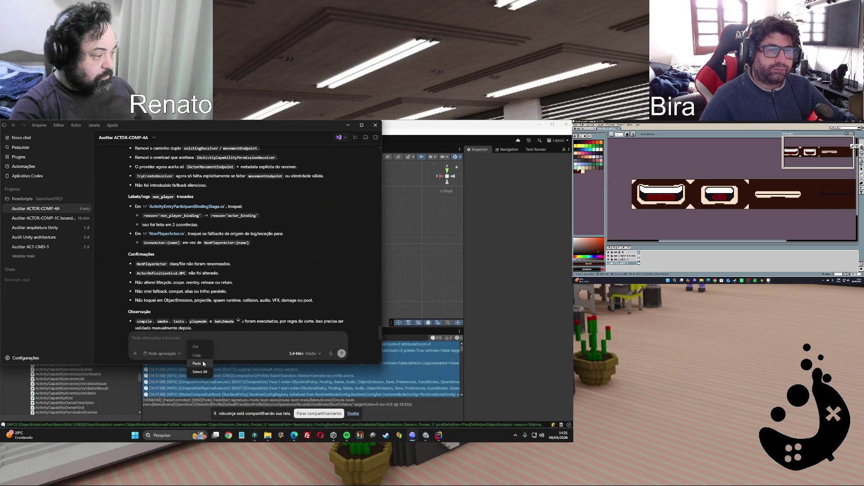
pyautogui.click(198, 363)
pyautogui.click(341, 354)
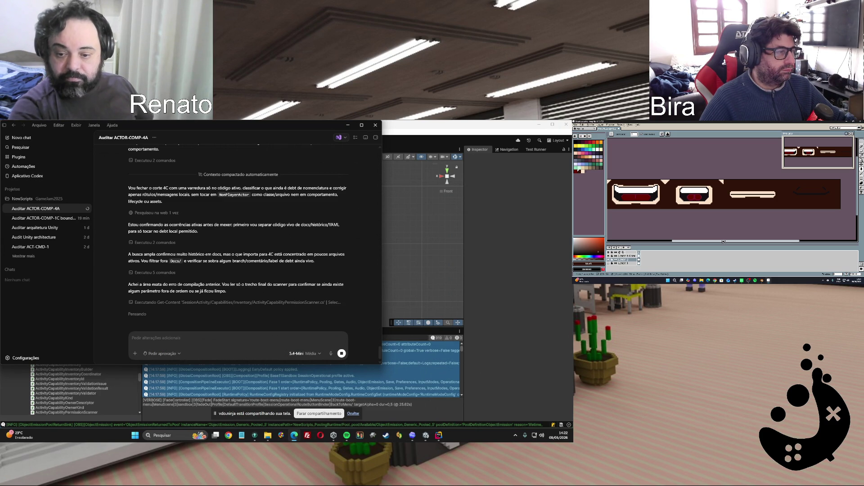
pyautogui.click(611, 261)
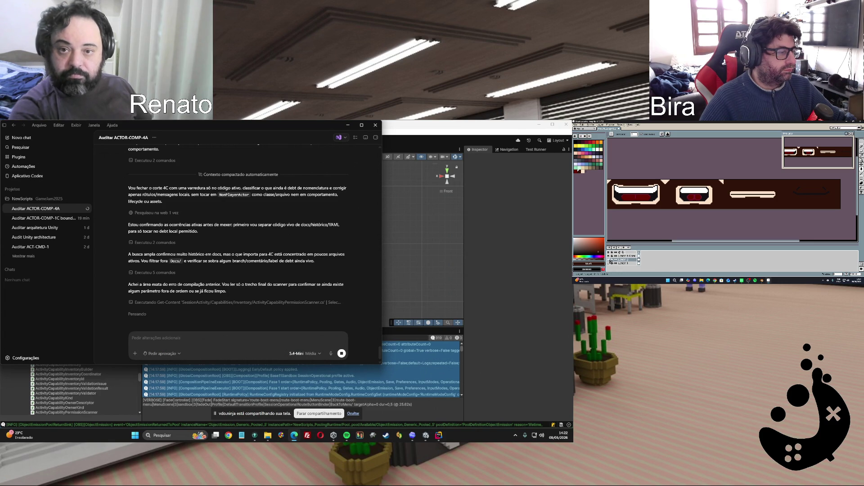
# Show the dark brown background layer again and hide the eye-details layer
pyautogui.click(611, 260)
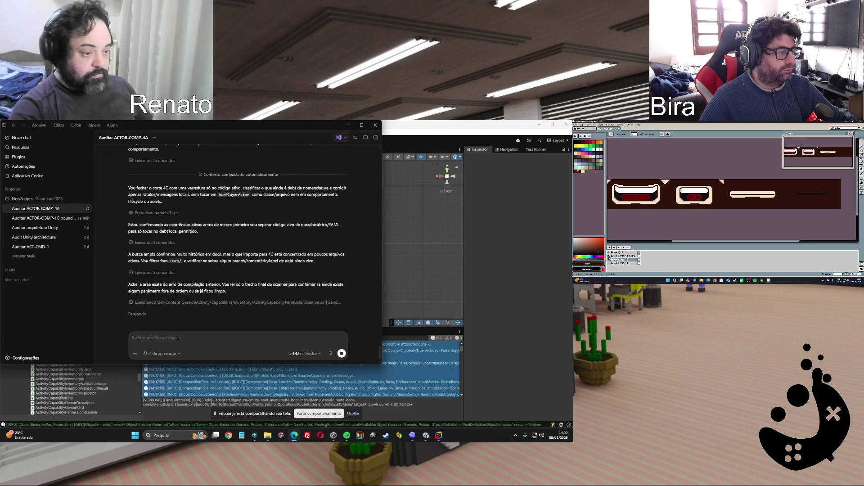
pyautogui.click(610, 260)
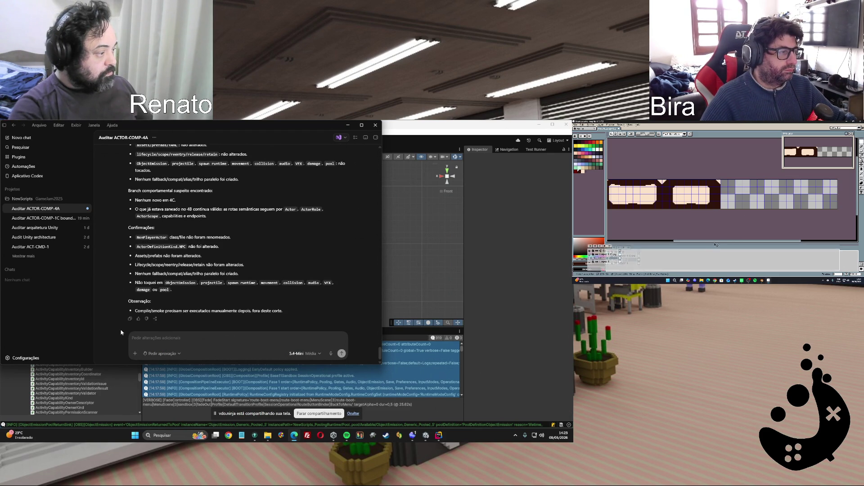
# Copy the agent's final cut 4C report and switch over to the browser window
pyautogui.click(129, 319)
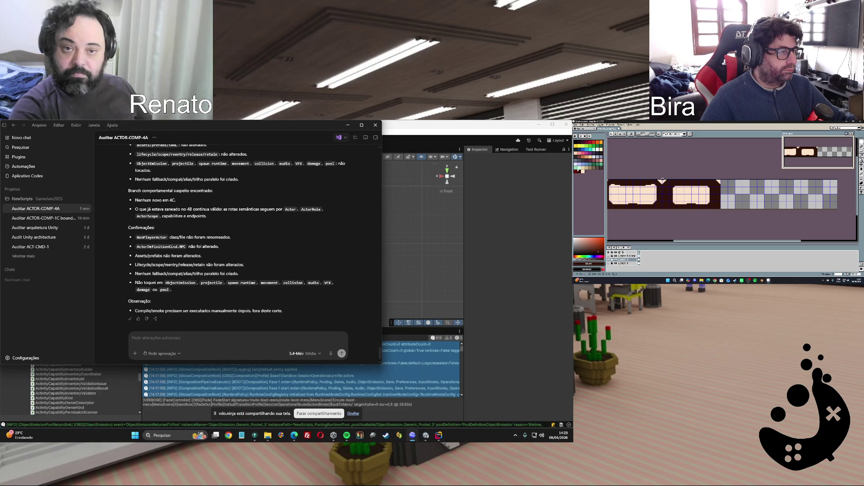
pyautogui.hotkey('alt', 'Tab')
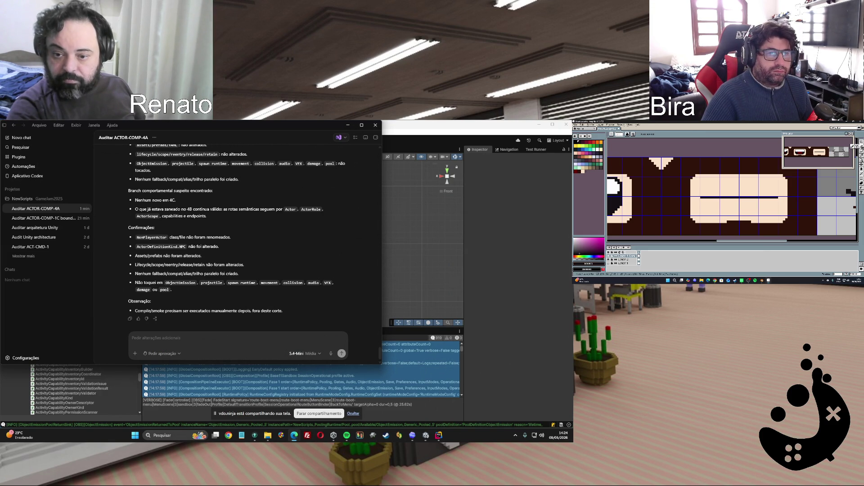
pyautogui.rightClick(230, 341)
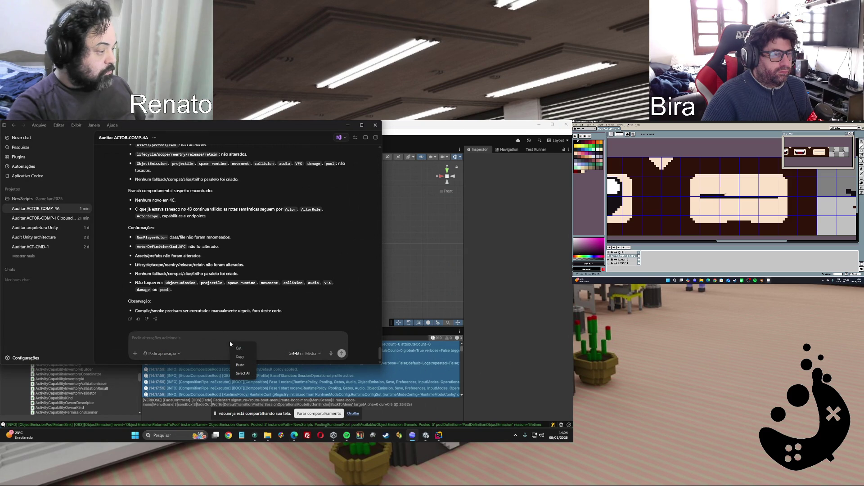
# Paste and send the ACTOR-COMP-4D prompt, then copy the agent's completed audit reply
pyautogui.click(243, 363)
pyautogui.click(341, 354)
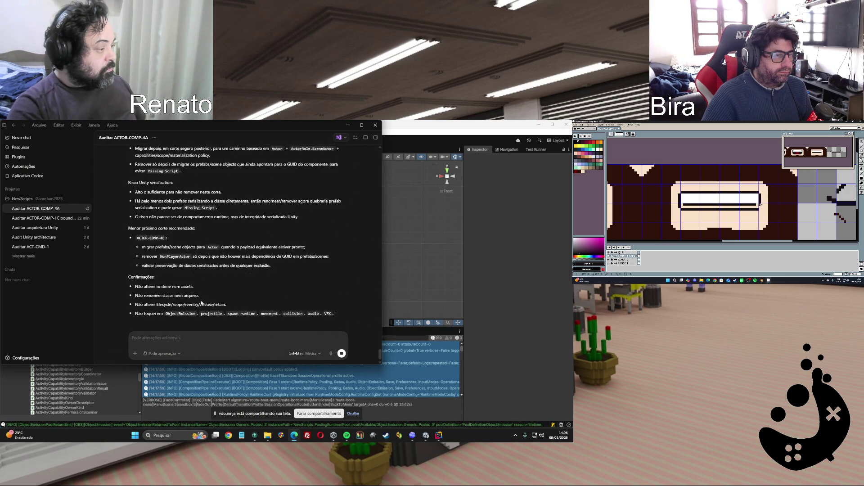
pyautogui.click(130, 318)
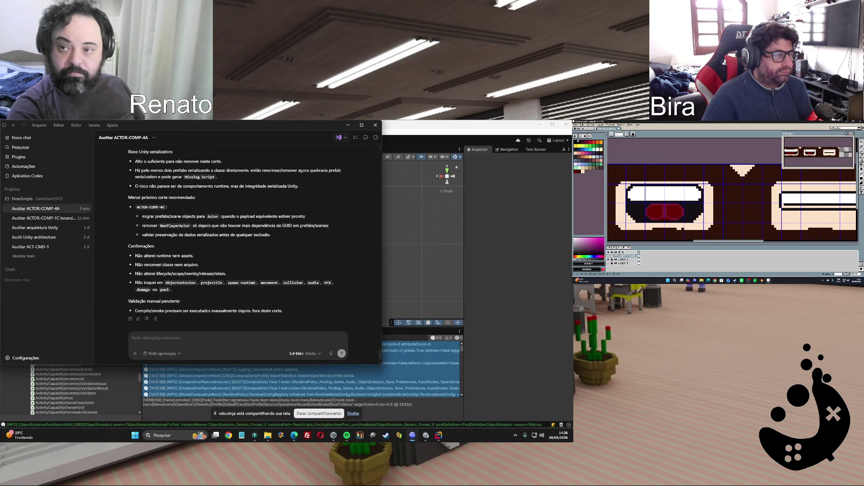
pyautogui.hotkey('alt', 'Tab')
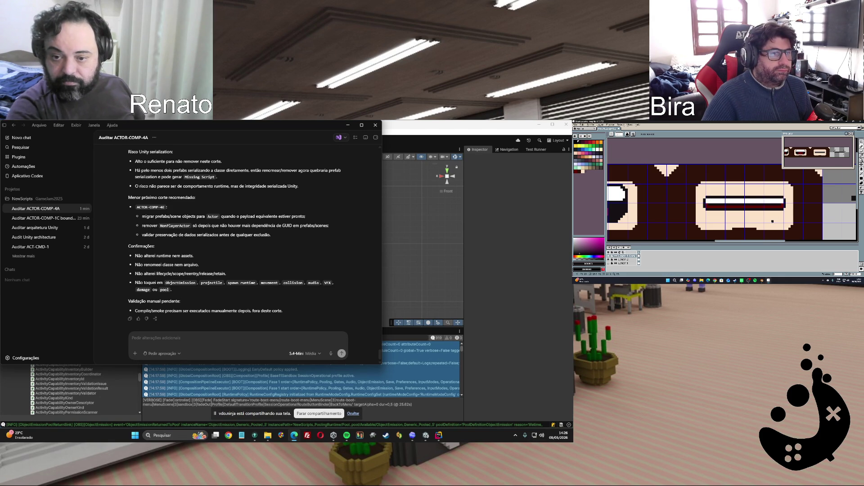
pyautogui.scroll(3, 253, 239)
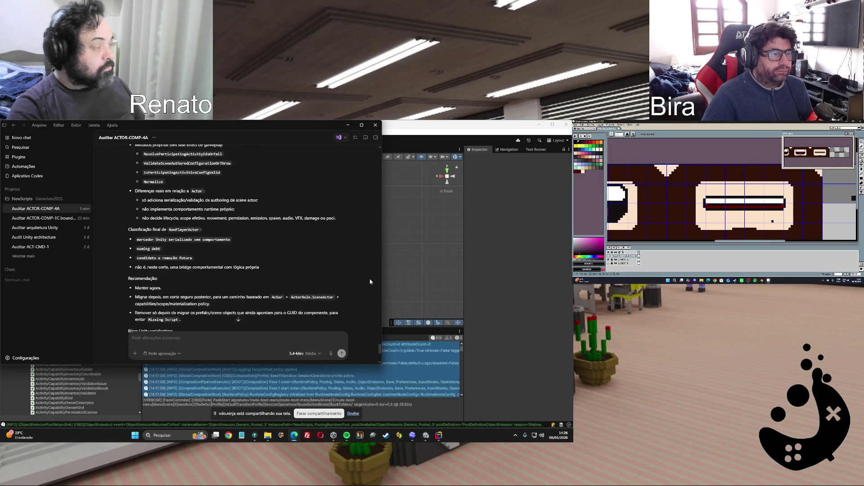
pyautogui.scroll(-3, 252, 239)
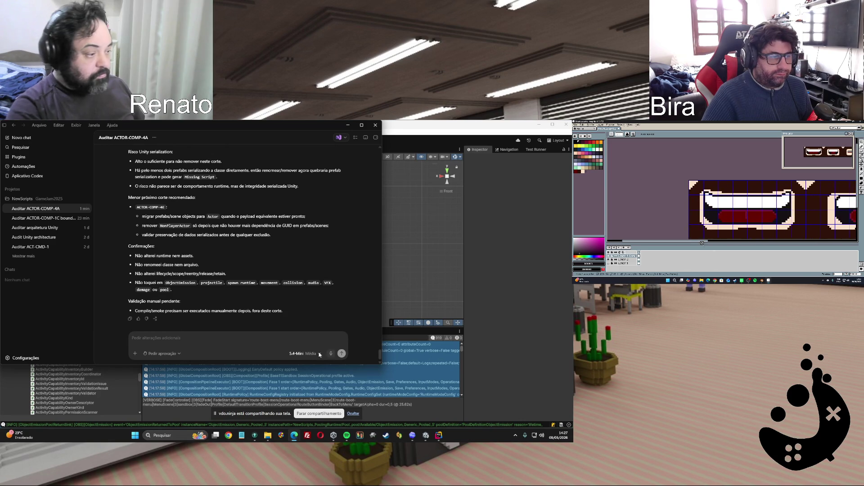
pyautogui.click(263, 339)
pyautogui.rightClick(263, 339)
# Paste and send the ACTOR-COMP-4E SceneActor authoring replacement prompt, then switch away while it works
pyautogui.click(272, 365)
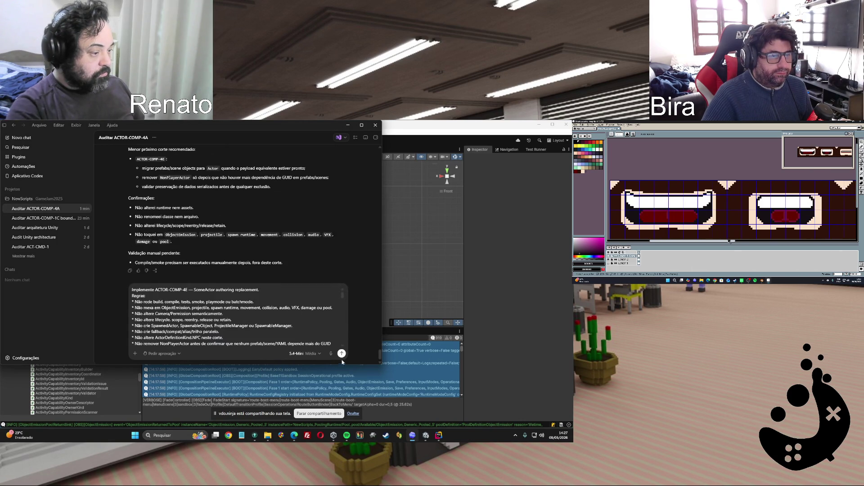
pyautogui.click(342, 354)
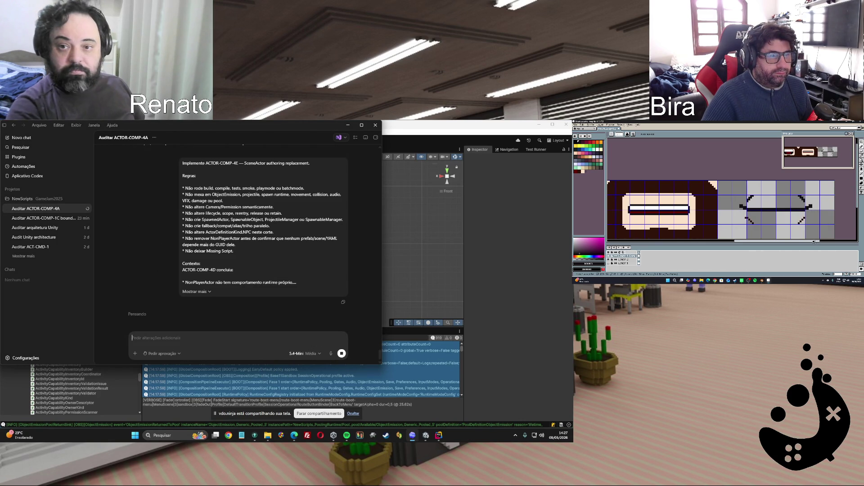
pyautogui.hotkey('alt', 'Tab')
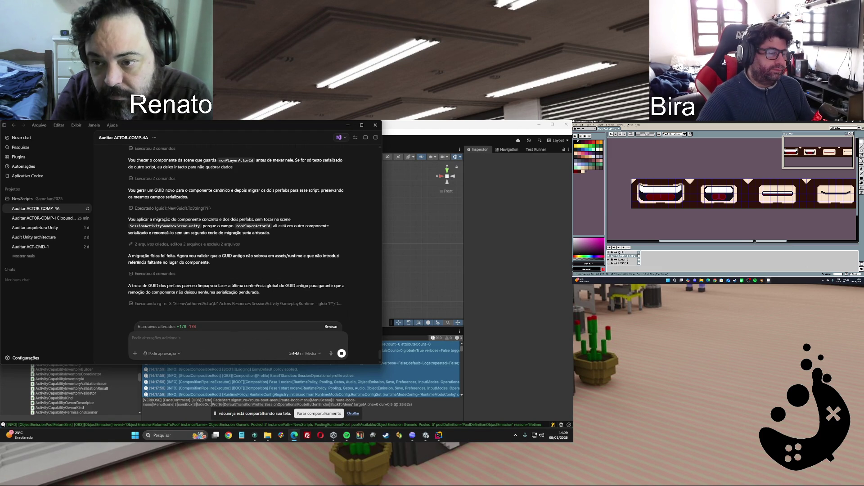
# Scroll through the Codex conversation while the agent finishes its six-file migration summary
pyautogui.moveTo(760, 242)
pyautogui.mouseDown()
pyautogui.moveTo(824, 241)
pyautogui.moveTo(749, 239)
pyautogui.mouseUp()
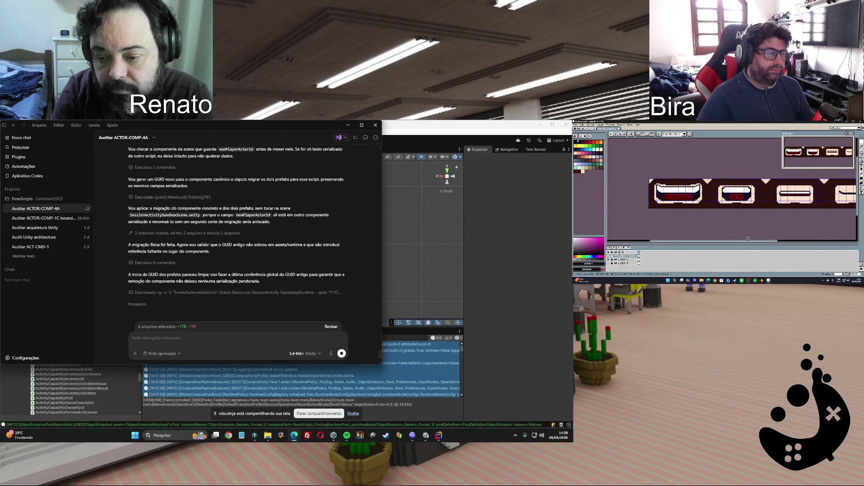
pyautogui.moveTo(748, 240); pyautogui.dragTo(795, 244)
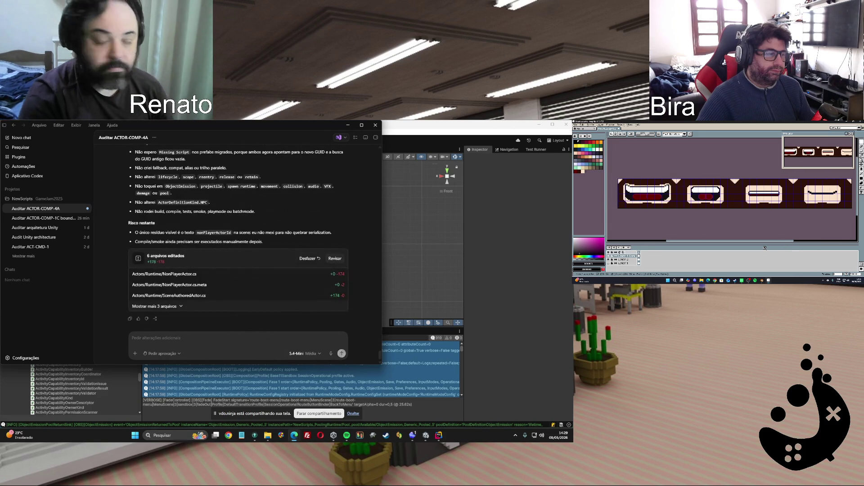
# Copy the agent's final ACTOR-COMP-4E migration report and switch to Unity to recompile
pyautogui.scroll(2, 243, 253)
pyautogui.scroll(10, 243, 253)
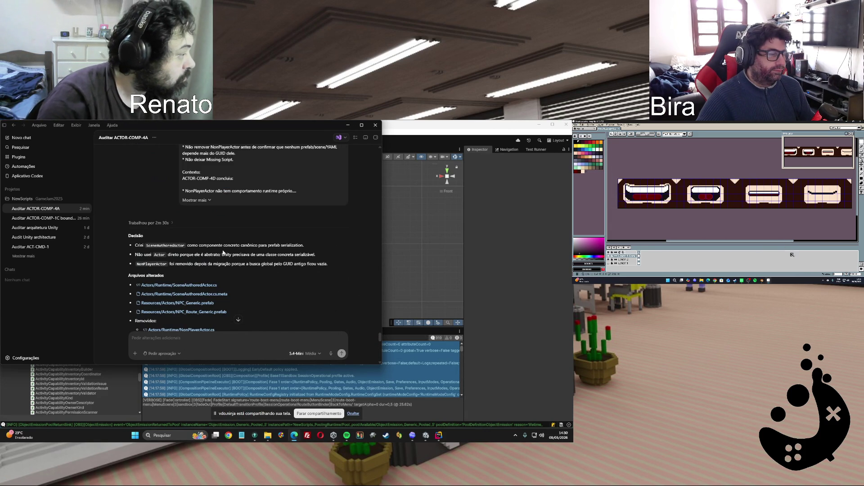
pyautogui.scroll(-10, 287, 293)
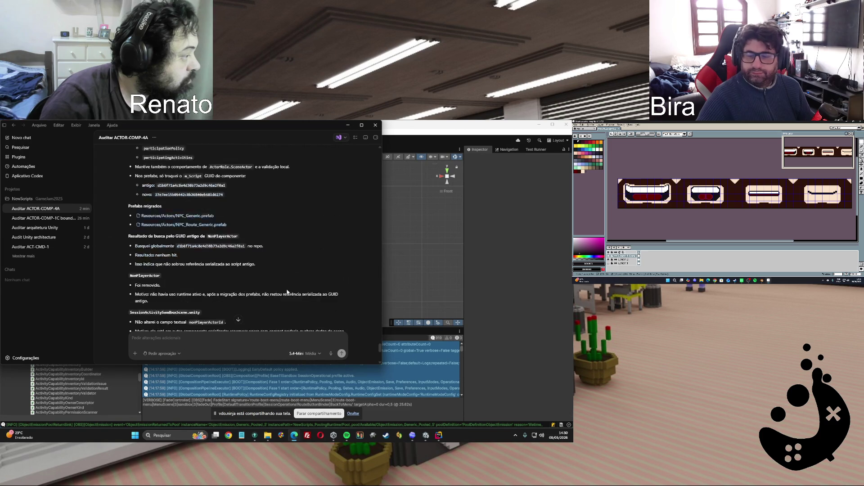
pyautogui.click(130, 319)
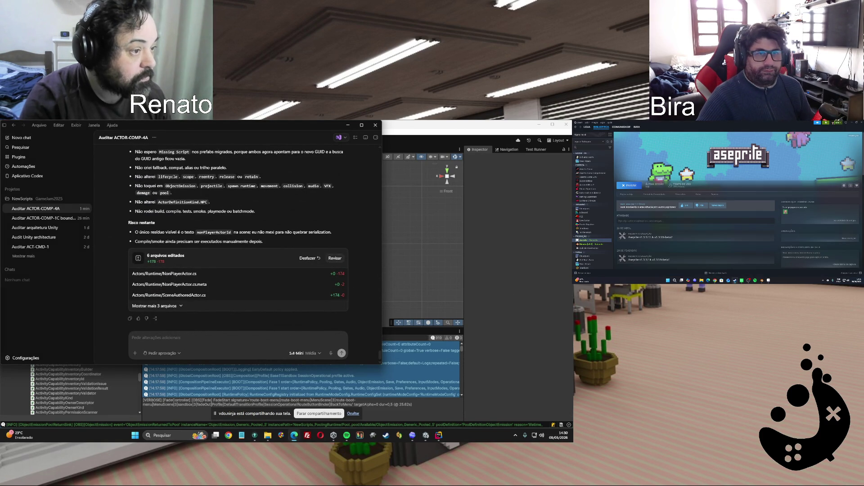
pyautogui.click(476, 269)
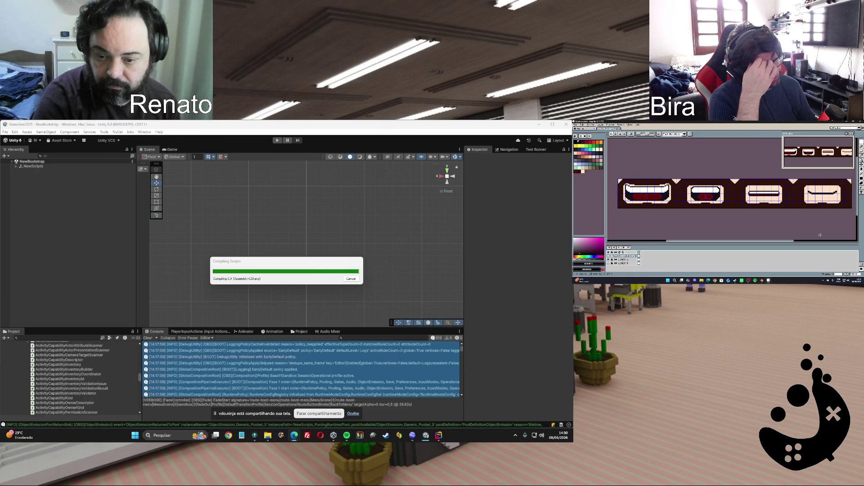
# Reread the 'Resultado da busca pelo GUID' results in Codex, then return to Unity
pyautogui.moveTo(427, 436)
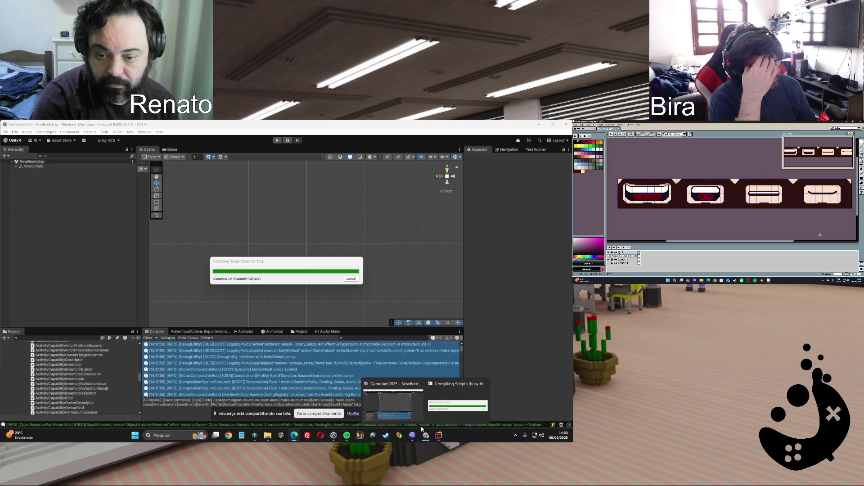
pyautogui.click(412, 435)
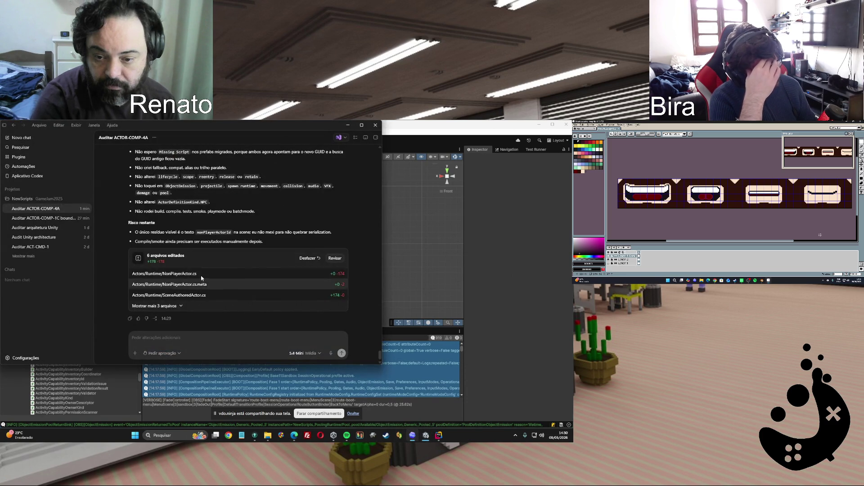
pyautogui.scroll(2, 284, 251)
pyautogui.scroll(1, 284, 251)
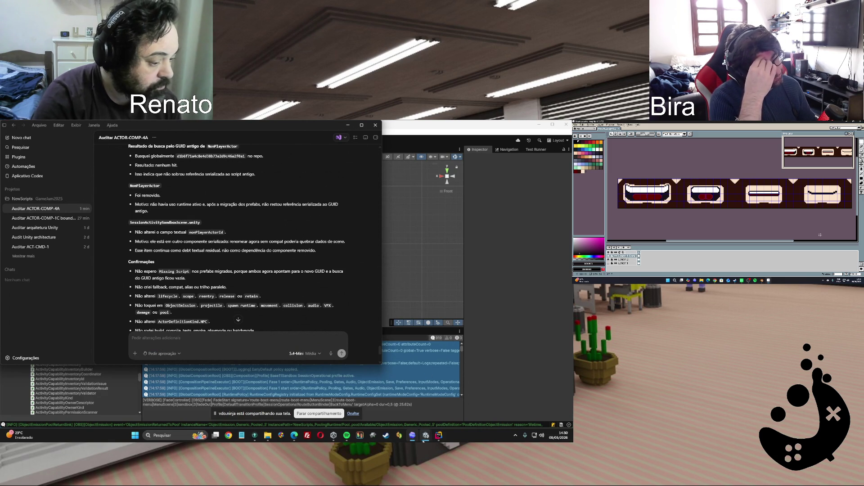
pyautogui.click(420, 373)
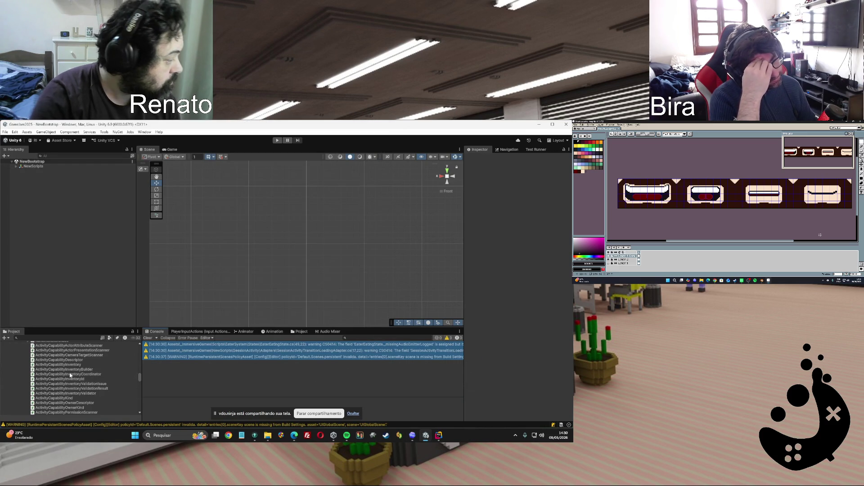
pyautogui.moveTo(139, 381)
pyautogui.mouseDown()
pyautogui.moveTo(140, 400)
pyautogui.moveTo(139, 371)
pyautogui.mouseUp()
pyautogui.click(45, 355)
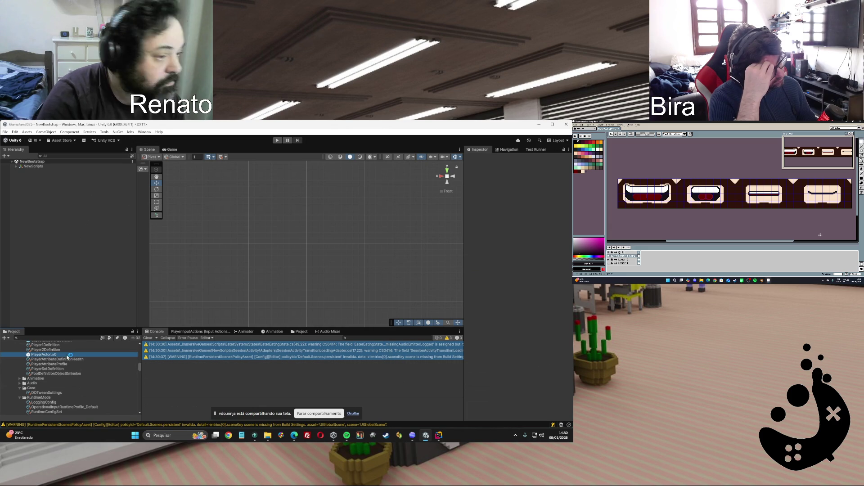
pyautogui.scroll(2, 96, 366)
pyautogui.click(55, 359)
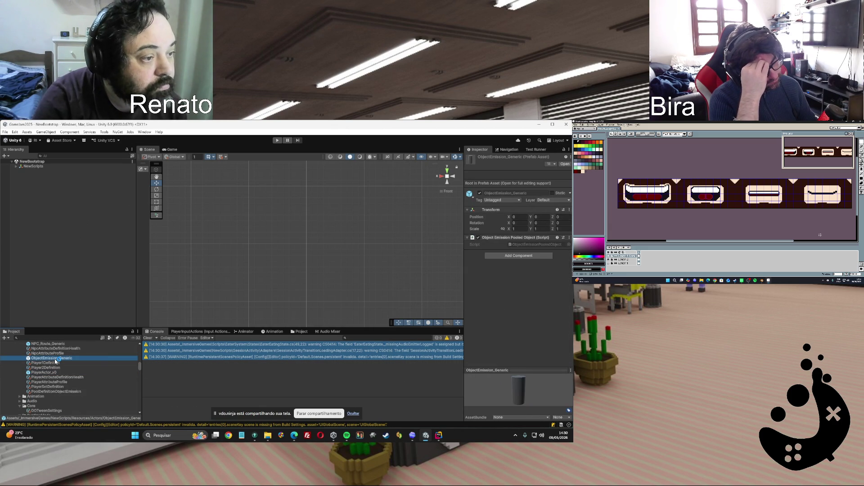
pyautogui.scroll(2, 56, 361)
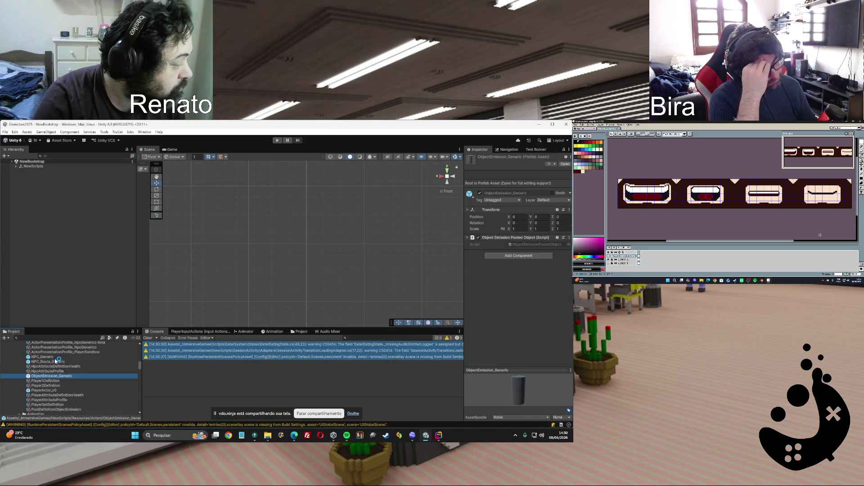
pyautogui.click(49, 358)
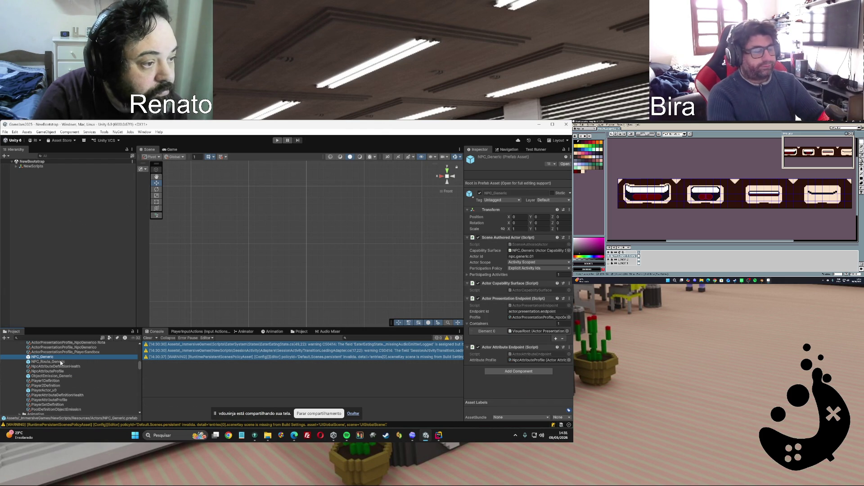
pyautogui.click(61, 363)
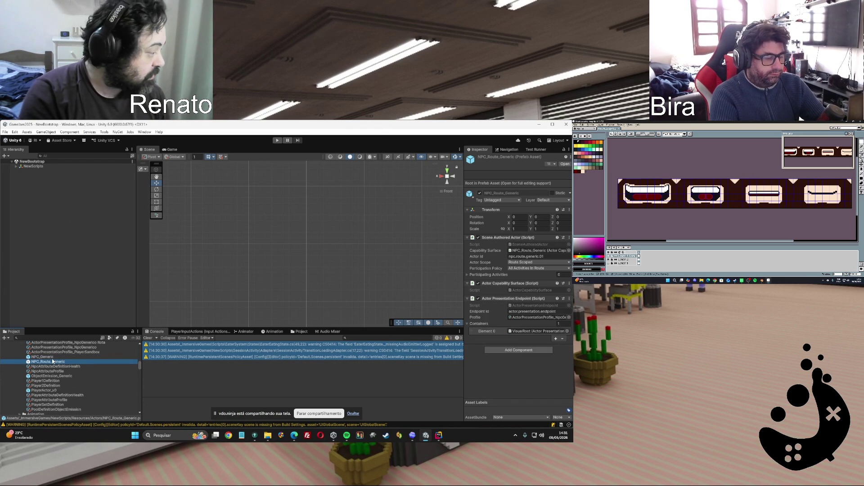
pyautogui.click(50, 358)
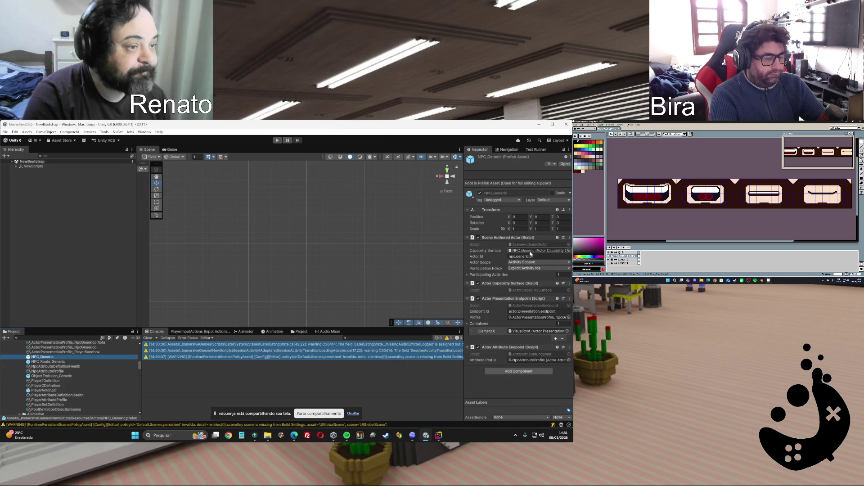
pyautogui.click(511, 201)
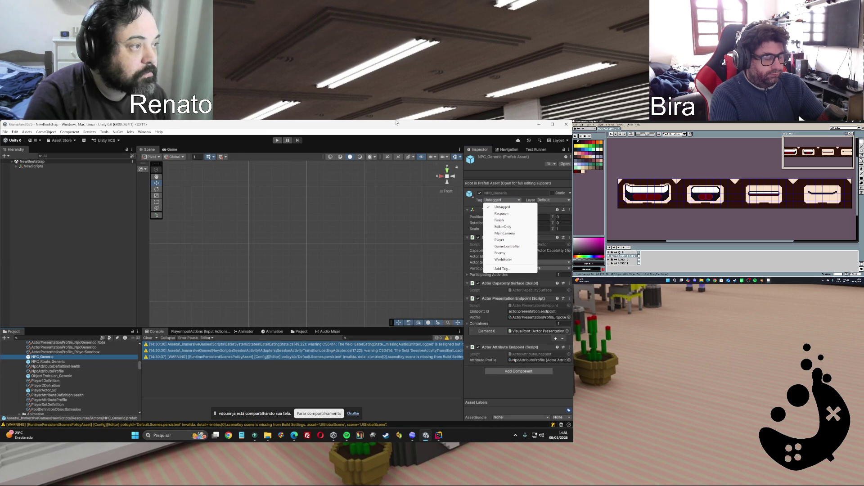
pyautogui.click(261, 193)
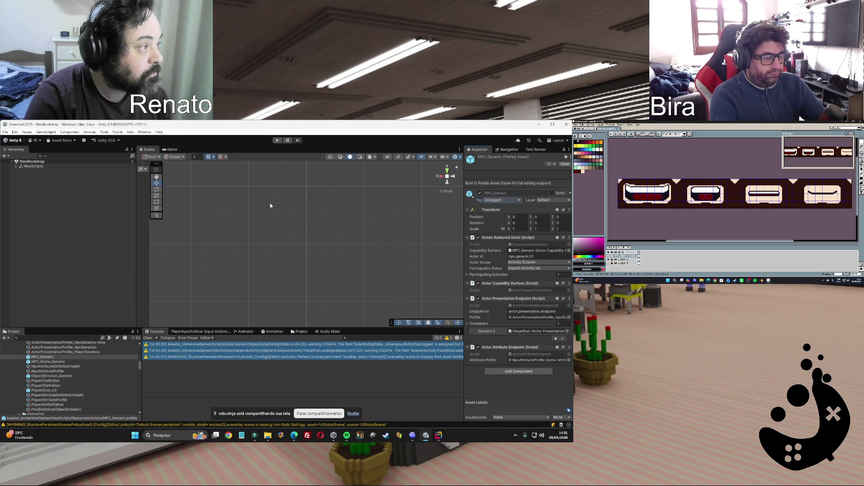
# Enter play mode, open the Session Activity sandbox, complete the activation window and restart
pyautogui.click(277, 142)
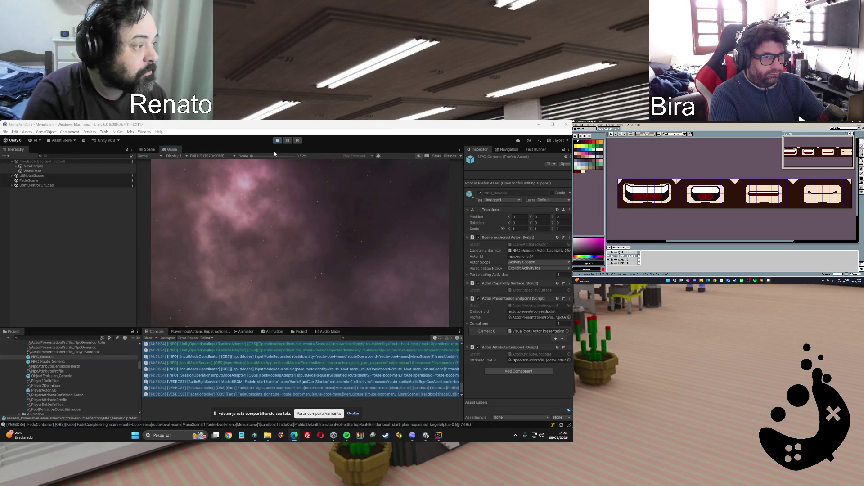
pyautogui.click(243, 242)
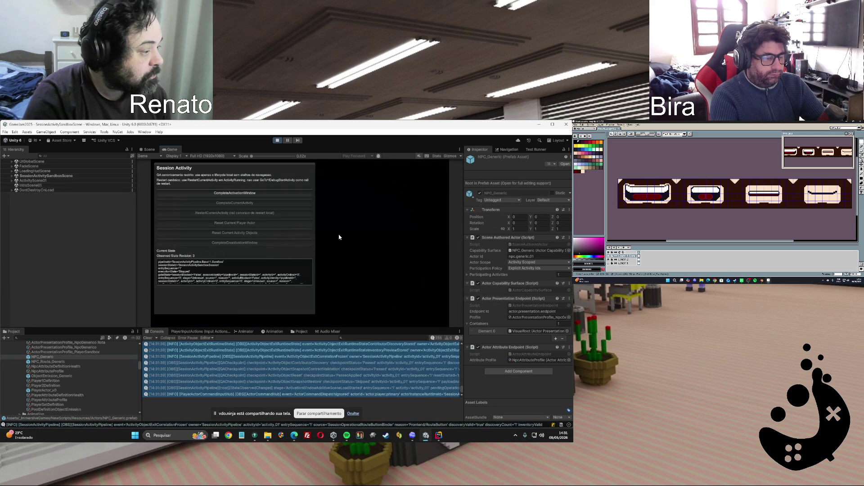
pyautogui.click(254, 194)
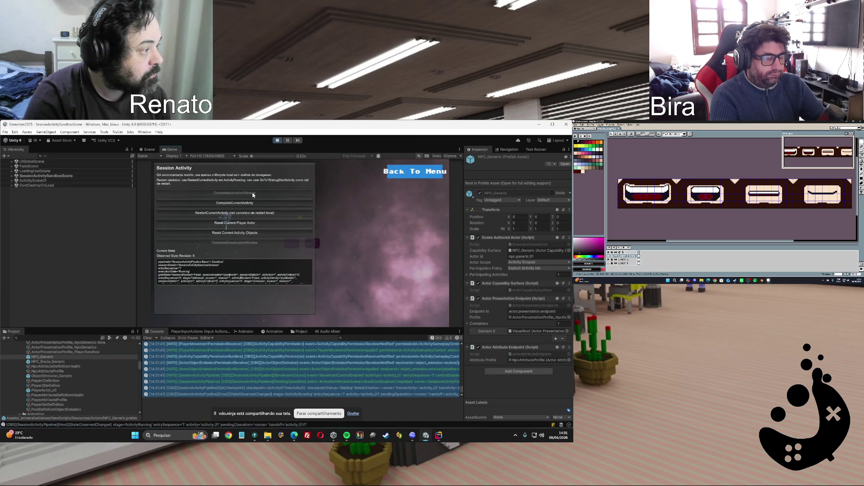
pyautogui.click(239, 204)
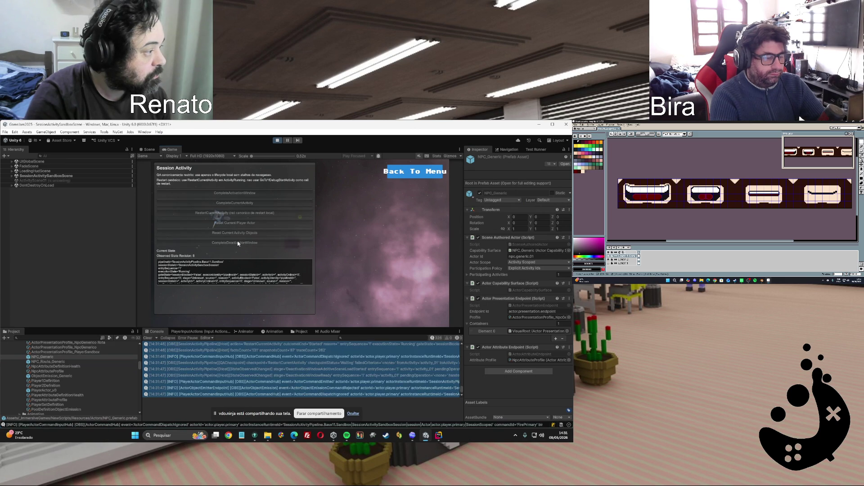
# Complete the deactivation window and current activity, then go Back To Menu
pyautogui.click(238, 194)
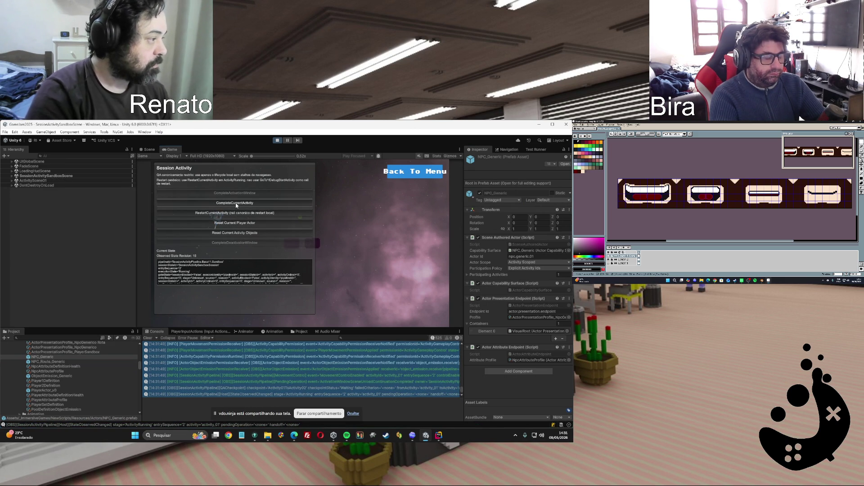
pyautogui.click(236, 204)
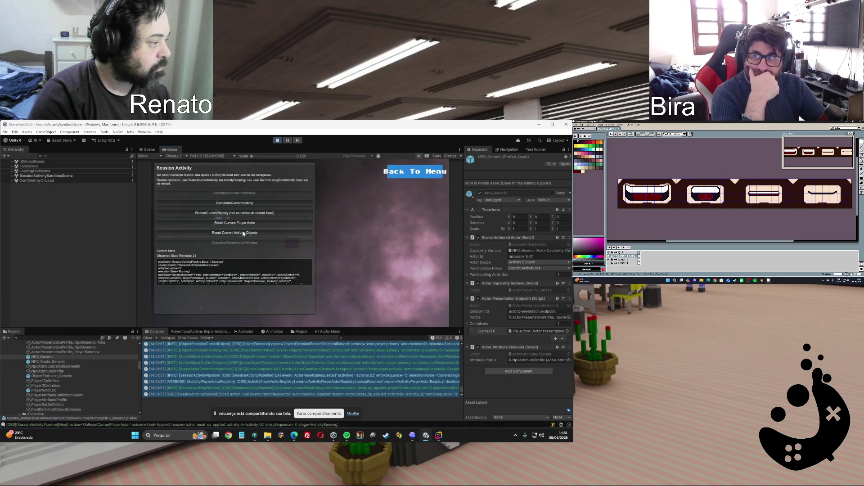
pyautogui.click(415, 171)
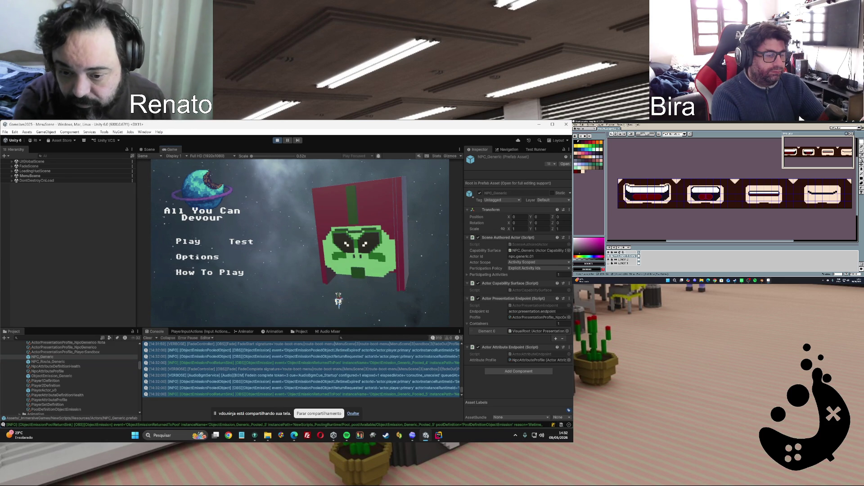
# Inspect the Console log entries, then stop play mode
pyautogui.click(316, 357)
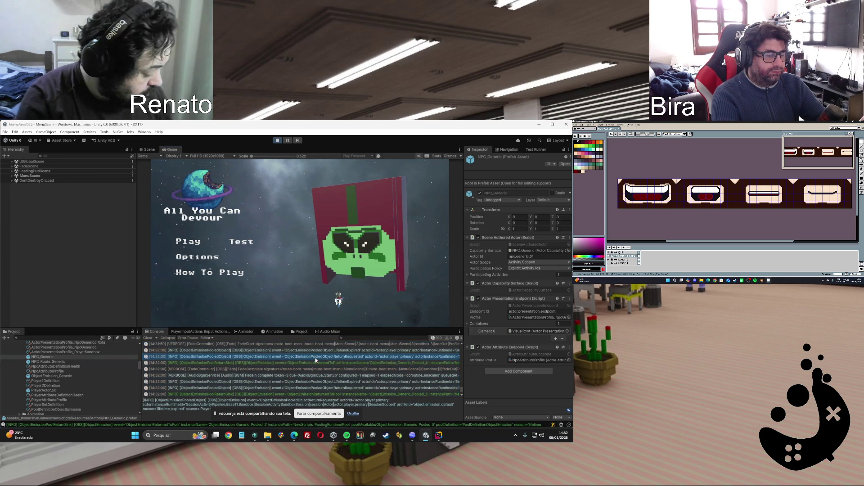
pyautogui.hotkey('shift', 'Home')
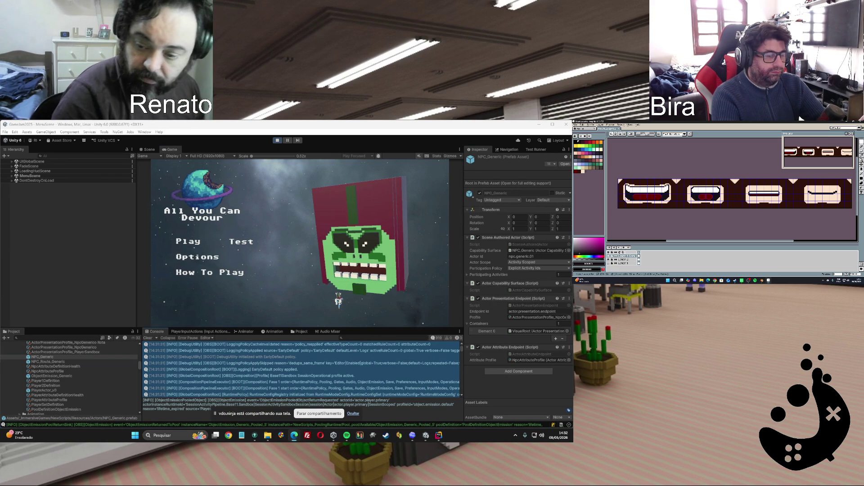
pyautogui.click(277, 140)
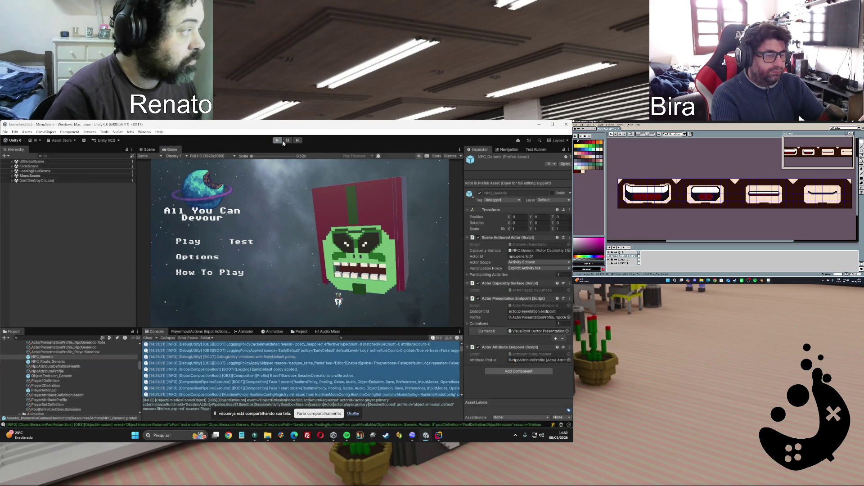
# Minimize Unity, Codex and Rider to reveal the ADRs folder in File Explorer
pyautogui.click(540, 125)
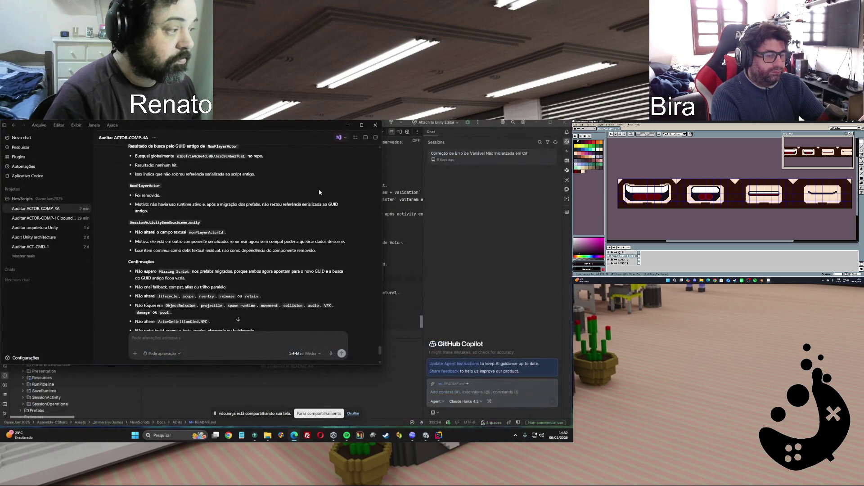
pyautogui.click(347, 125)
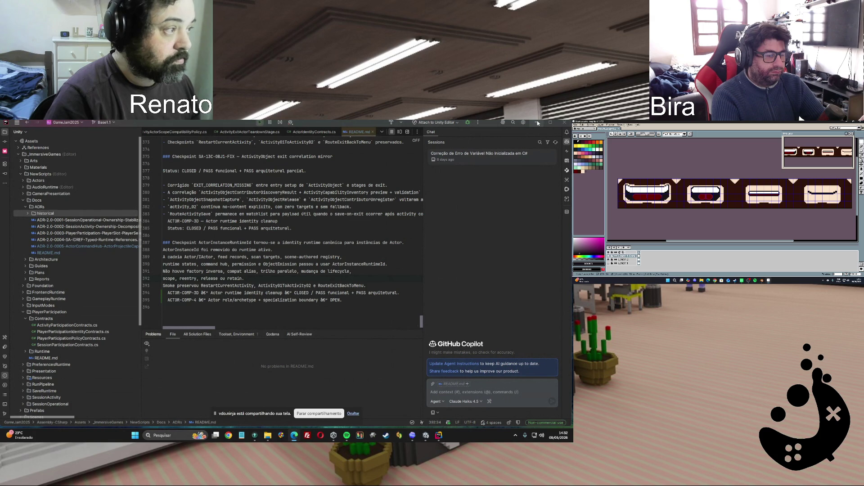
pyautogui.click(538, 123)
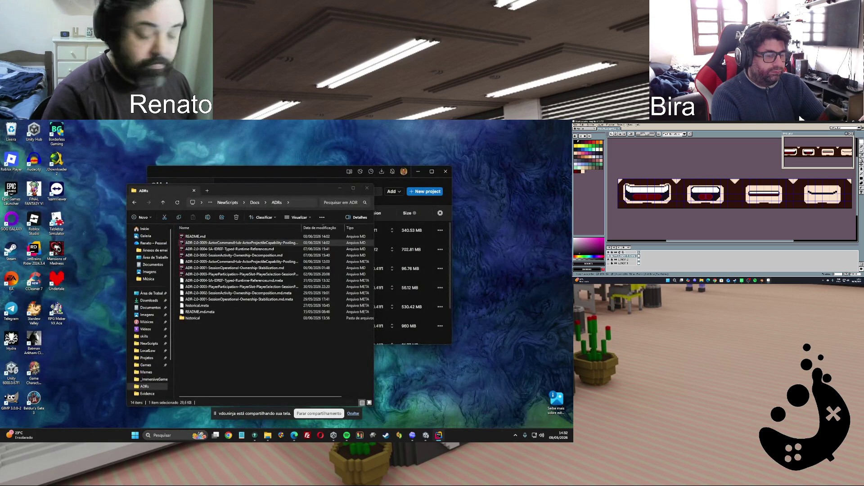
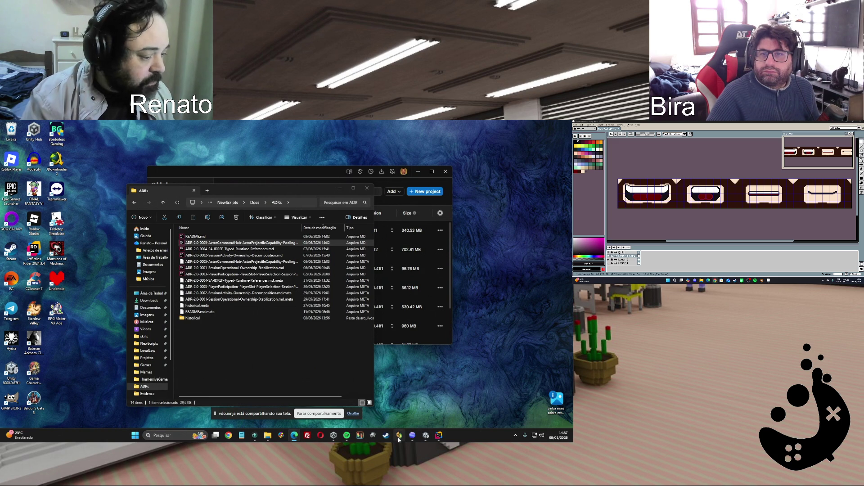
# Paste the ACTOR-COMP-4F residual authoring taxonomy cleanup prompt into Codex and send it to the agent
pyautogui.click(413, 436)
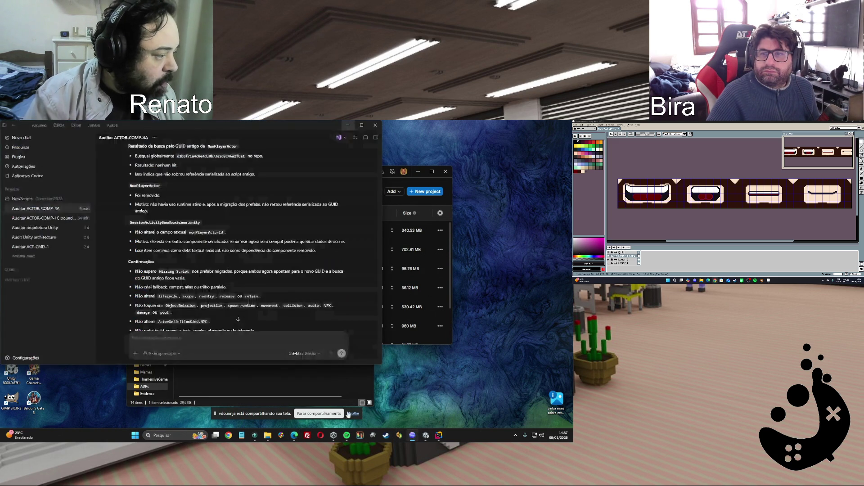
pyautogui.hotkey('ctrl', 'v')
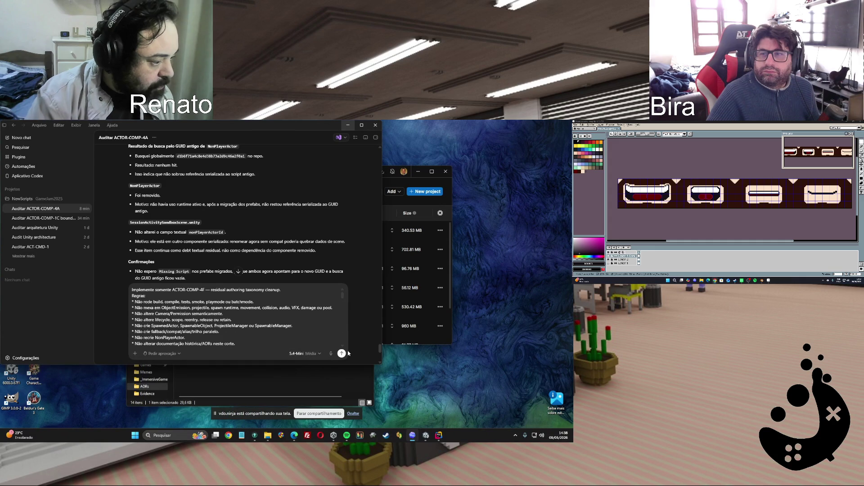
pyautogui.click(341, 354)
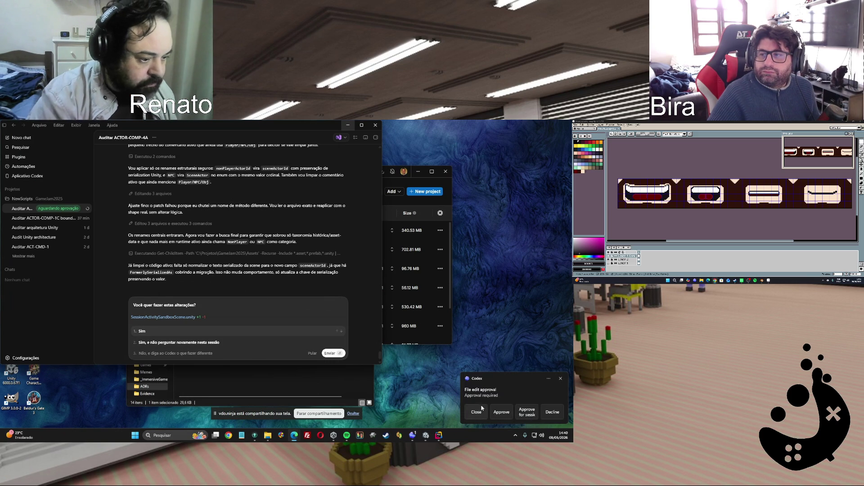
# Approve the agent's pending edit to SessionActivitySandboxScene.unity once the approval prompt appears
pyautogui.click(166, 346)
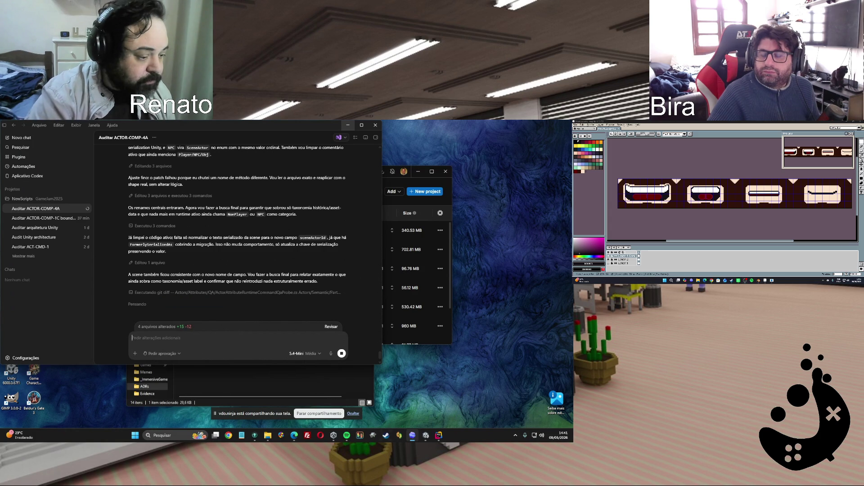
# Click a taskbar icon while Codex reports four altered files and reverts the ActorDefinitionKind.NPC rename
pyautogui.click(426, 436)
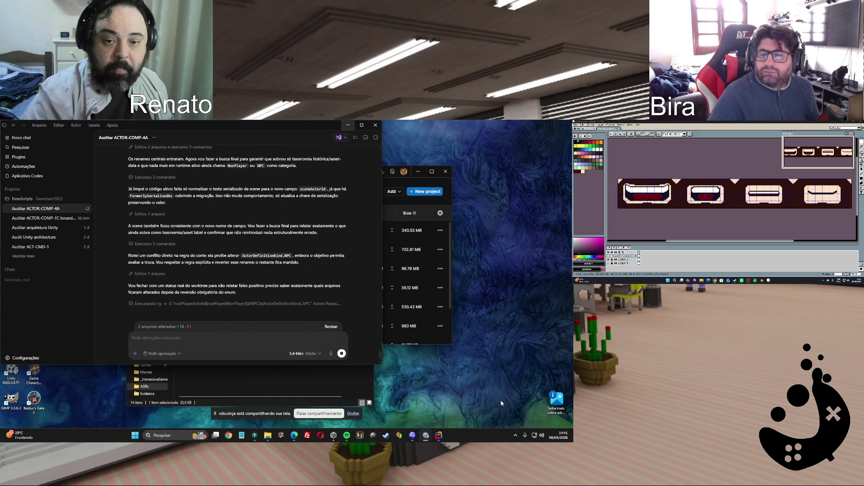
# After Codex's final rg verification, switch to the Unity Editor with Alt+Tab
pyautogui.hotkey('alt', 'Tab')
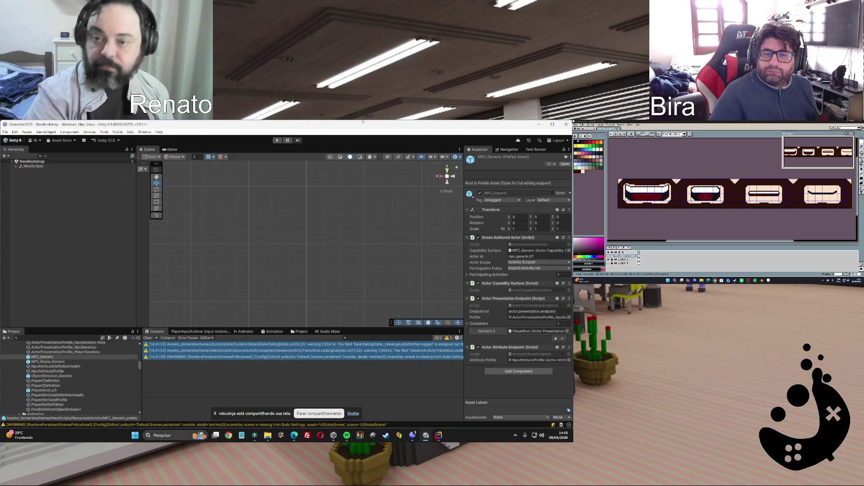
pyautogui.click(294, 435)
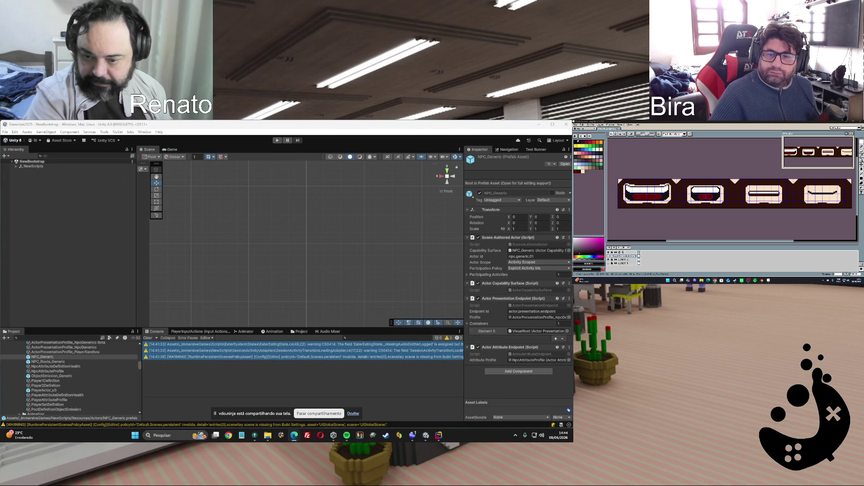
# Copy the ACTOR-COMP-4A audit chat's summary of three edited files, then return to Unity
pyautogui.click(412, 435)
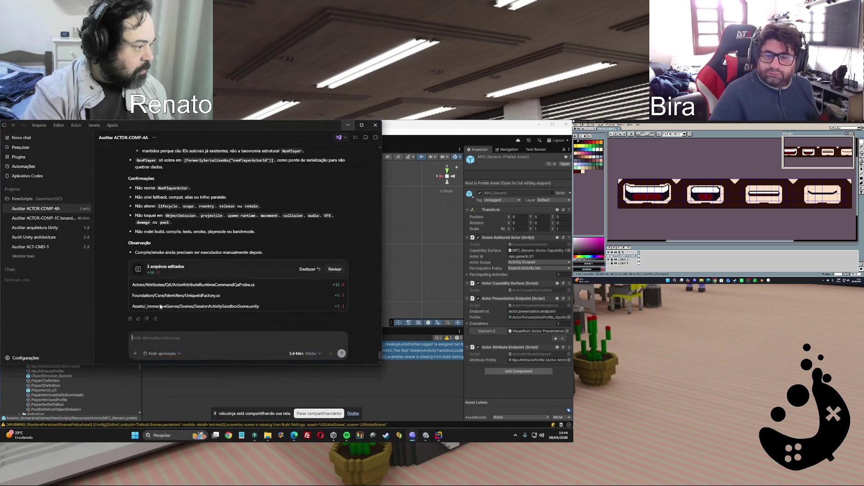
pyautogui.click(130, 319)
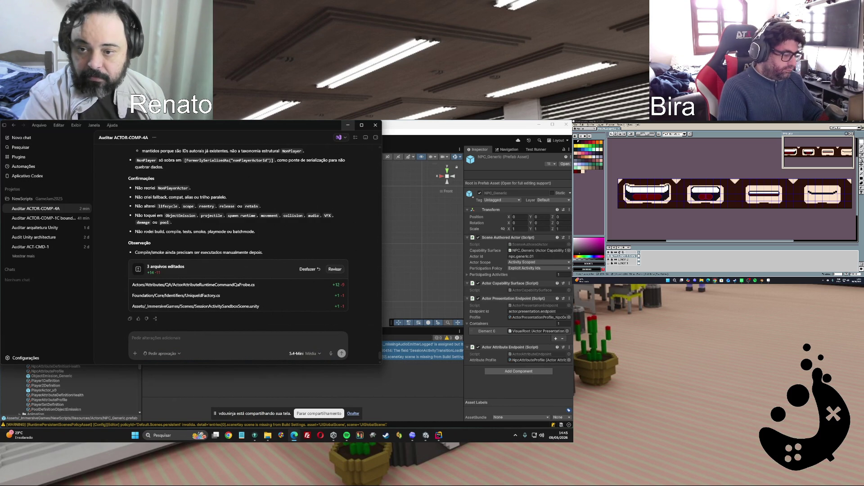
pyautogui.click(409, 241)
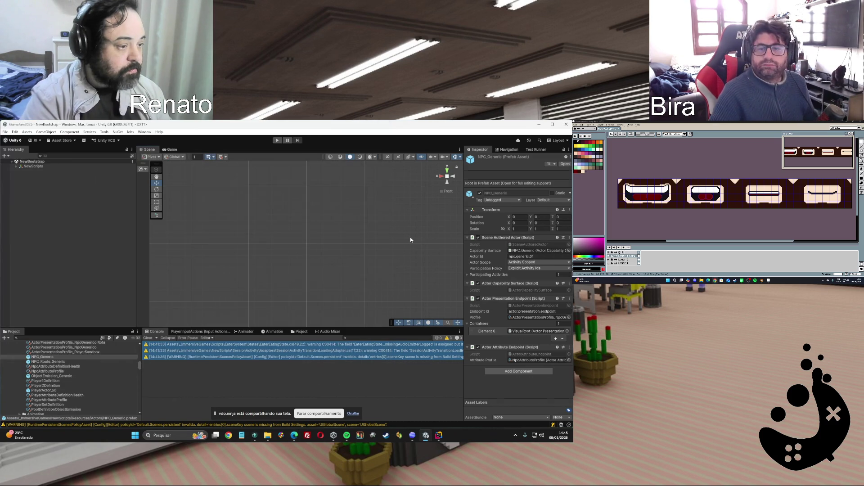
# Enter Play mode and choose Test in the game's main menu to launch the session sandbox
pyautogui.click(278, 140)
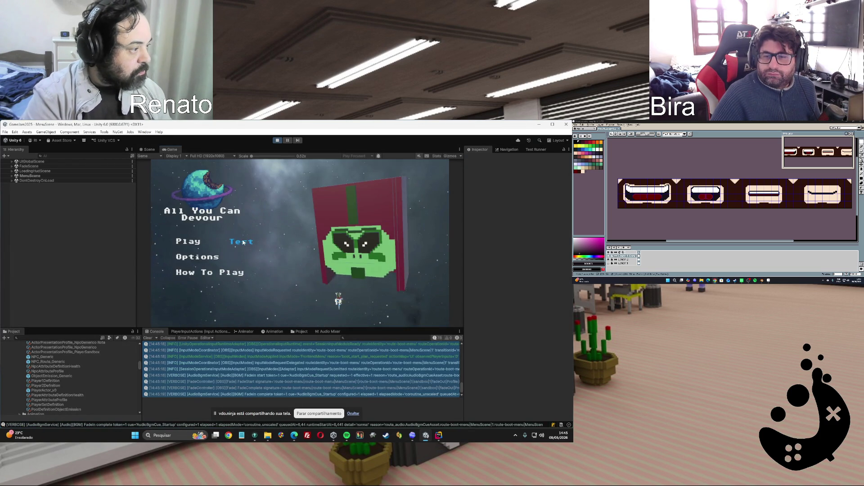
pyautogui.click(243, 242)
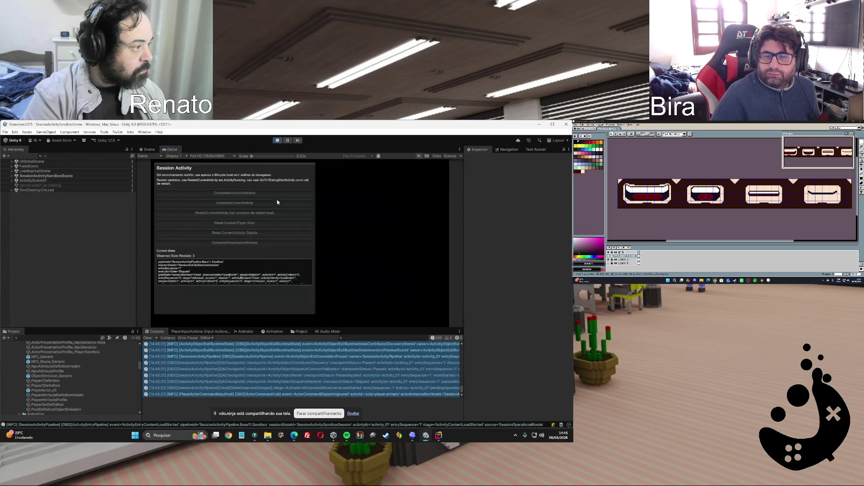
# Restart, activate and complete the sandbox activity, reset activity_02's objects, then go back to the menu
pyautogui.click(258, 214)
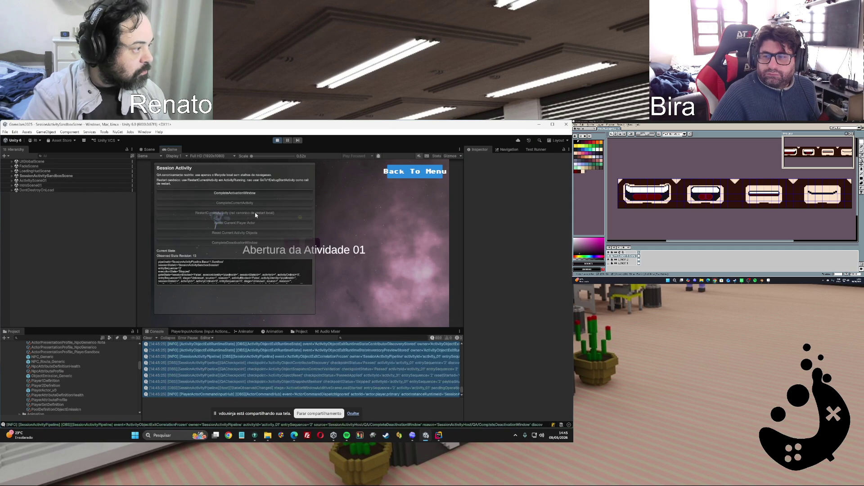
pyautogui.click(252, 193)
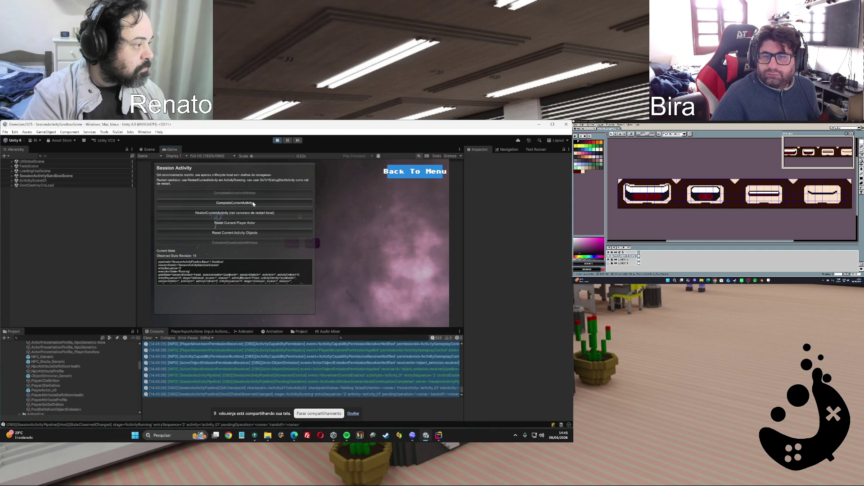
pyautogui.click(253, 204)
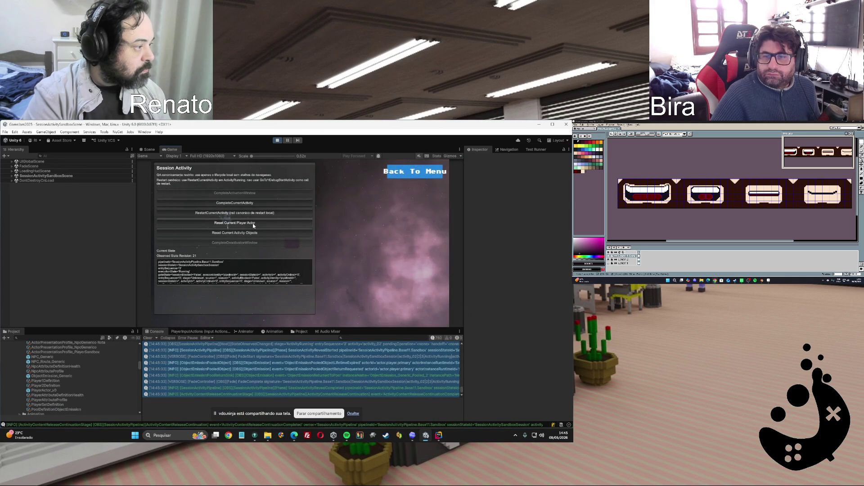
pyautogui.click(246, 233)
pyautogui.click(407, 173)
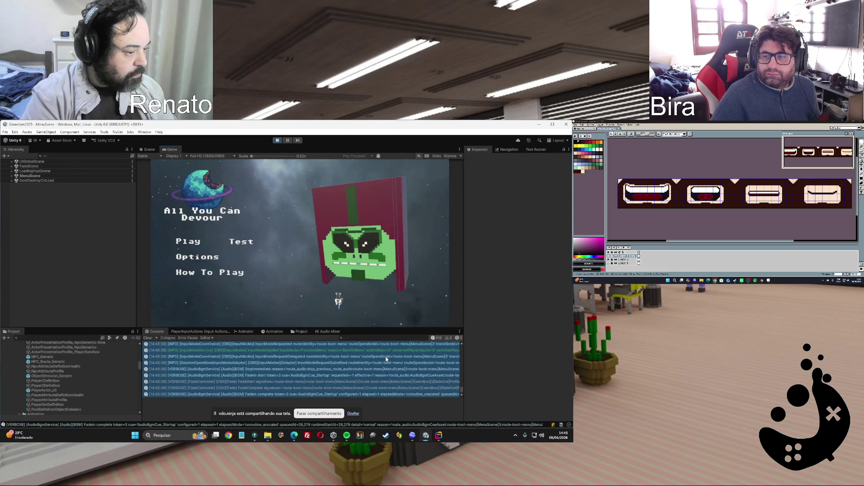
# Select a FadeIn entry in the Console and scroll to read its full log message
pyautogui.click(409, 355)
pyautogui.scroll(10, 409, 355)
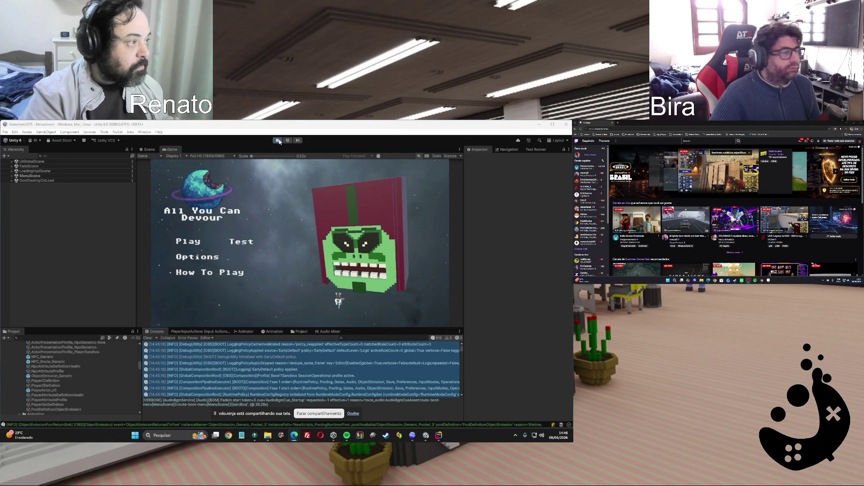
# Exit Play mode back to the NewBootstrap scene with Ctrl+P, then switch away from Unity
pyautogui.hotkey('ctrl', 'p')
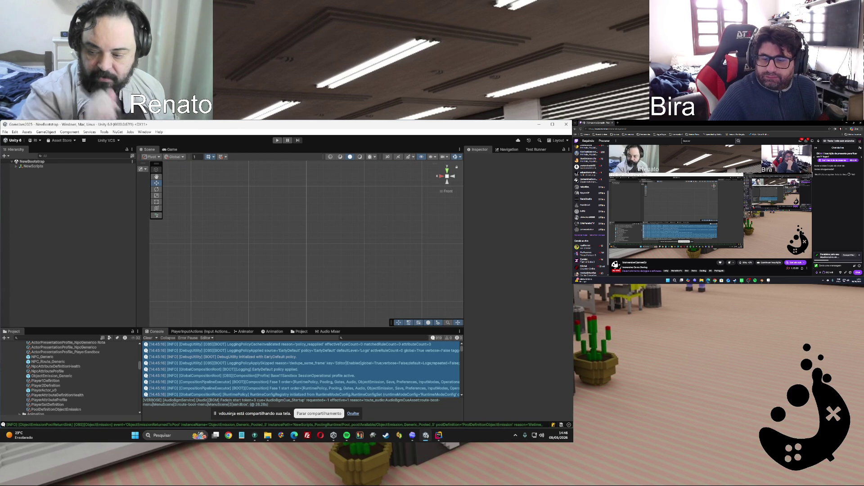
pyautogui.hotkey('alt', 'Tab')
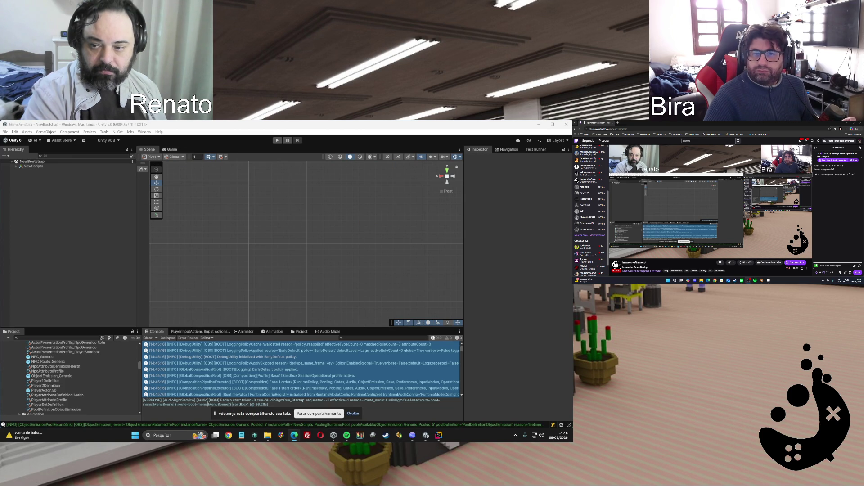
# Redeem the Tela do Bira channel reward on Twitch, then bring JetBrains Rider to the front
pyautogui.click(818, 272)
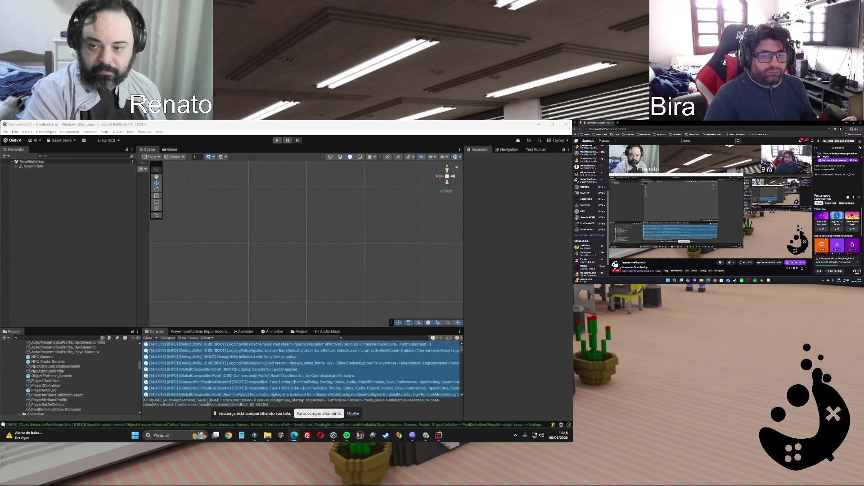
pyautogui.scroll(-1, 830, 241)
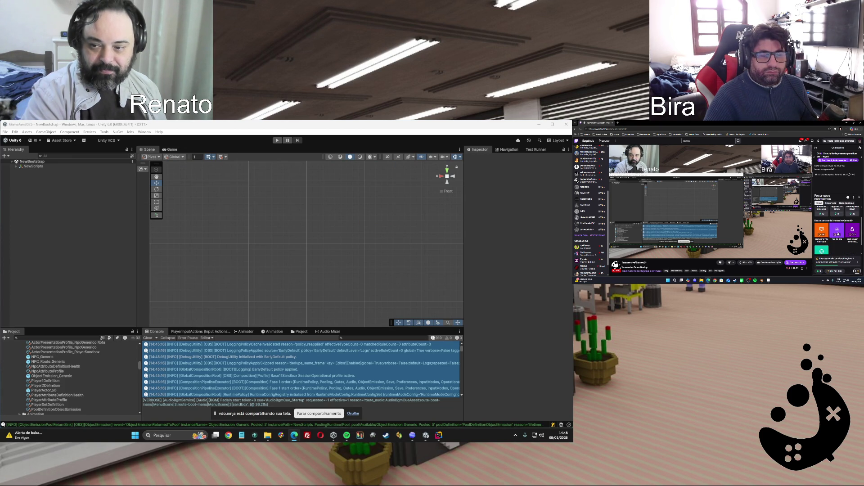
pyautogui.click(838, 232)
pyautogui.click(838, 268)
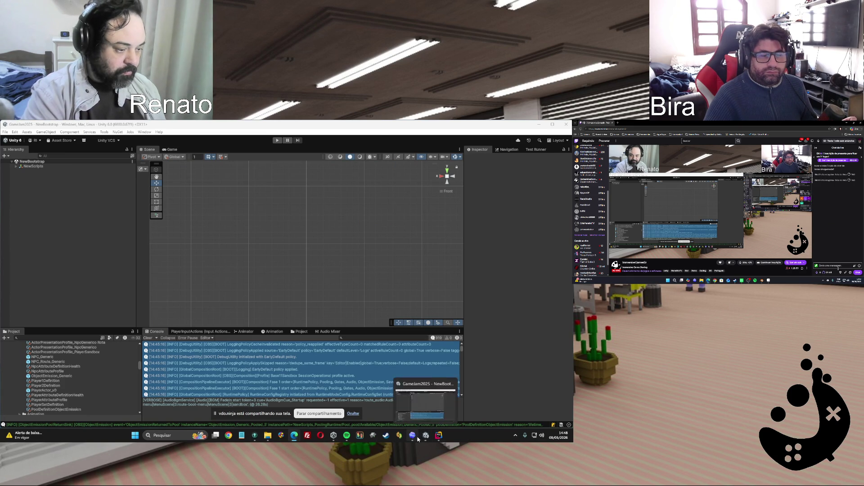
pyautogui.click(426, 439)
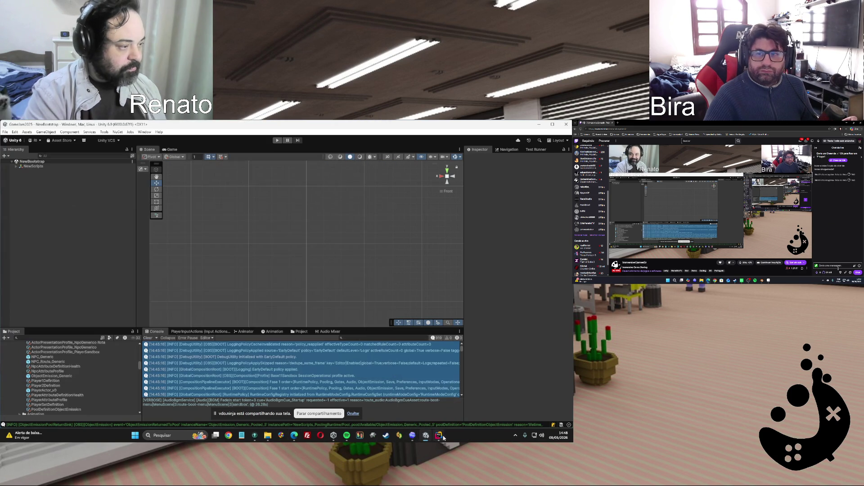
pyautogui.click(439, 435)
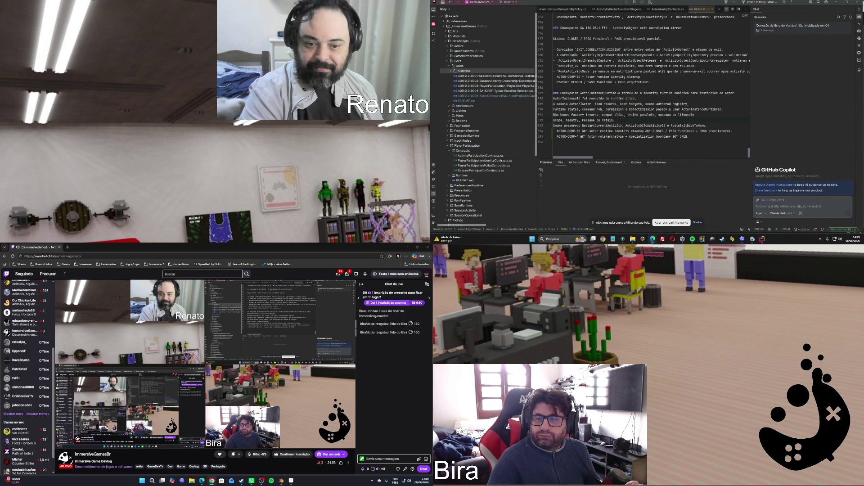
# Bring the Codex window to the front
pyautogui.click(743, 242)
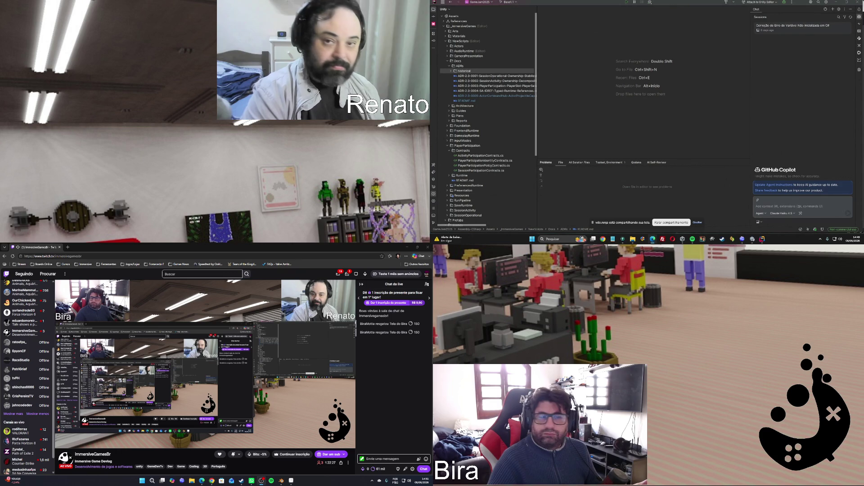
# Redeem the Tela do Bira channel-points reward for 150 points in Twitch
pyautogui.click(368, 470)
pyautogui.click(393, 433)
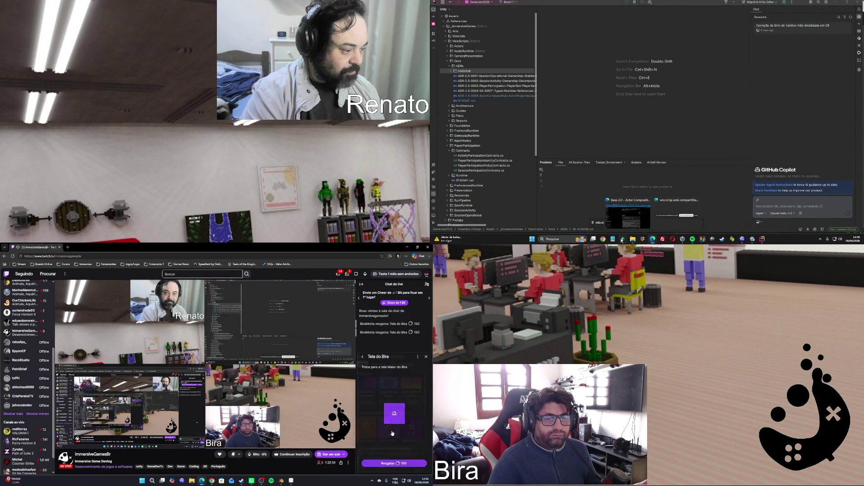
pyautogui.click(396, 463)
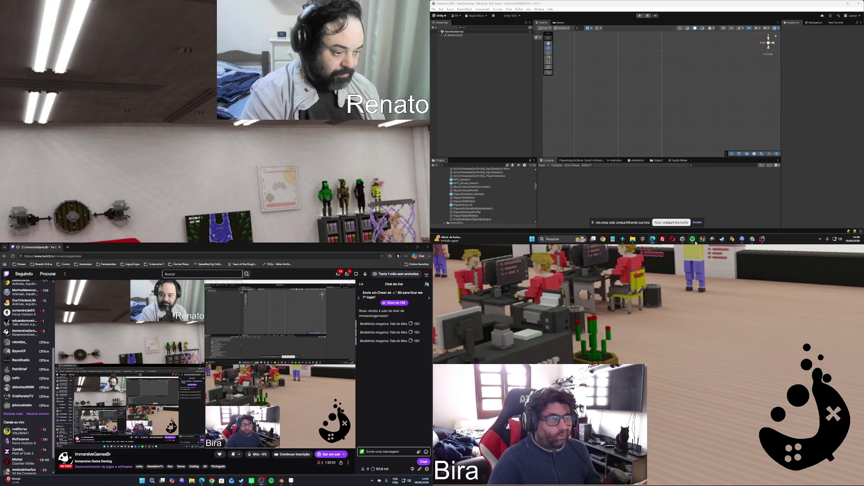
# Paste the ACTOR-COMP-4G implementation prompt into Codex and send it to the agent
pyautogui.hotkey('alt', 'Tab')
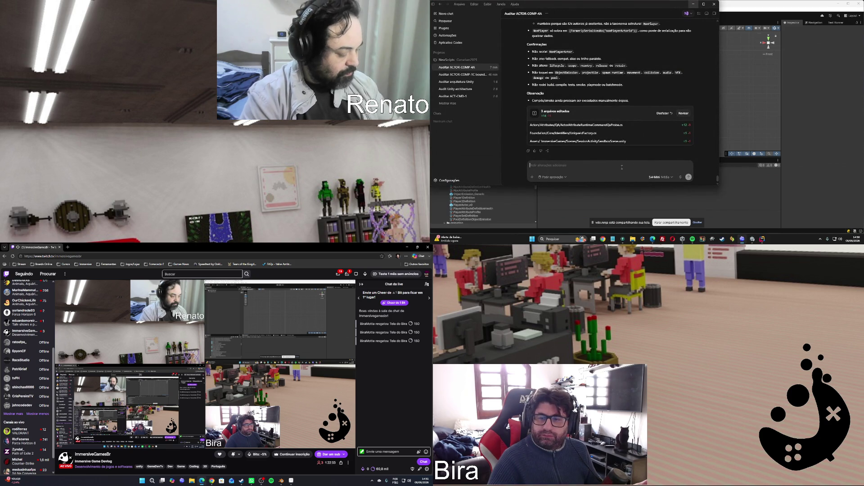
pyautogui.hotkey('ctrl', 'v')
pyautogui.click(689, 177)
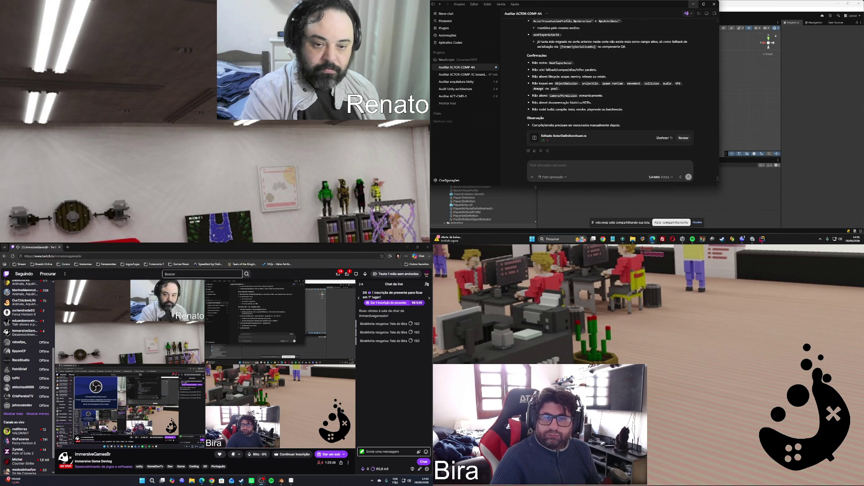
# Redeem the Tela do Bira channel-points reward again
pyautogui.click(373, 469)
pyautogui.click(376, 387)
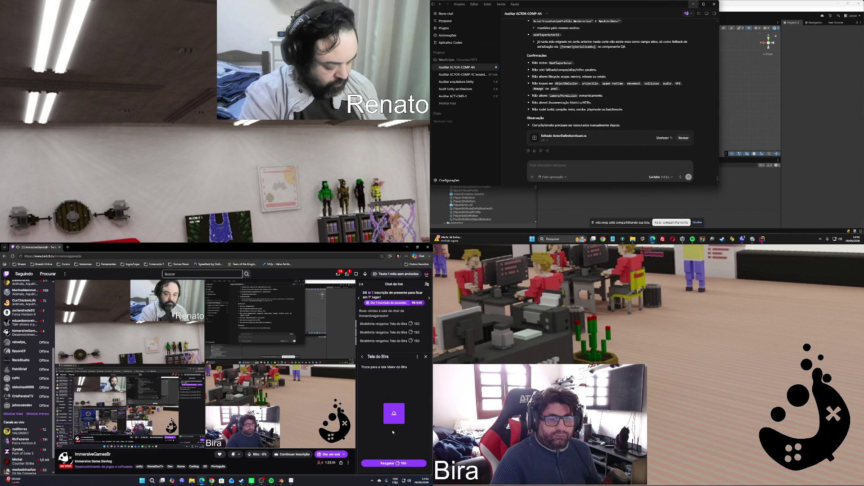
pyautogui.click(393, 464)
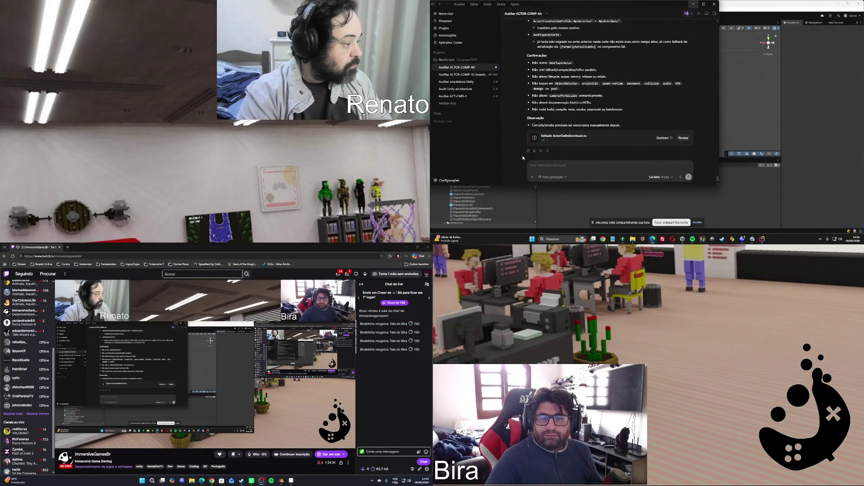
# Copy the agent's summary and preview the ActorDefinitionAsset.cs diff showing NPC = 2 renamed to SceneActor = 2
pyautogui.click(528, 152)
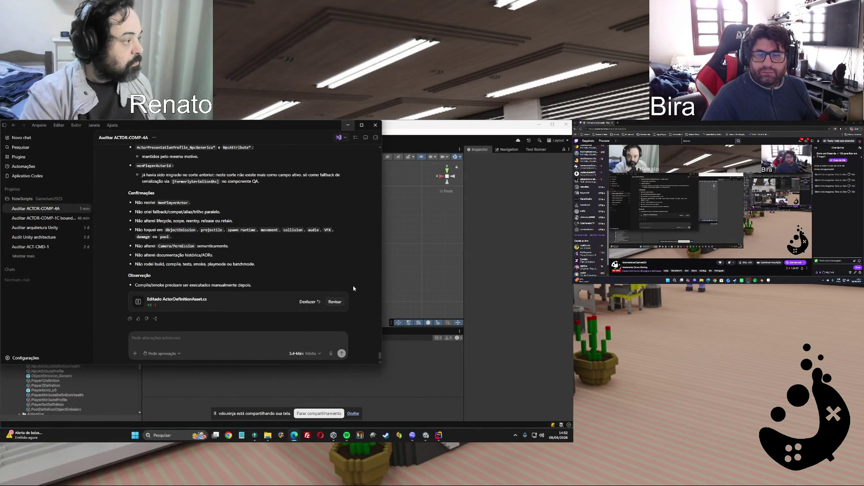
pyautogui.scroll(3, 325, 290)
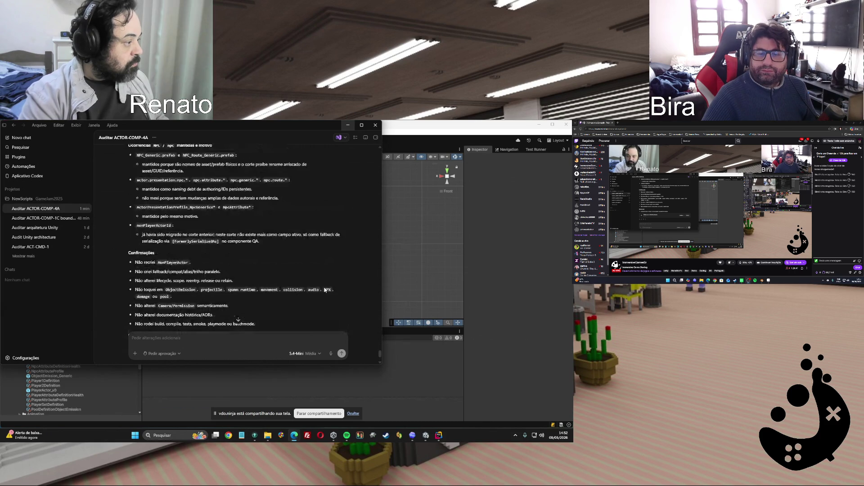
pyautogui.scroll(-3, 324, 290)
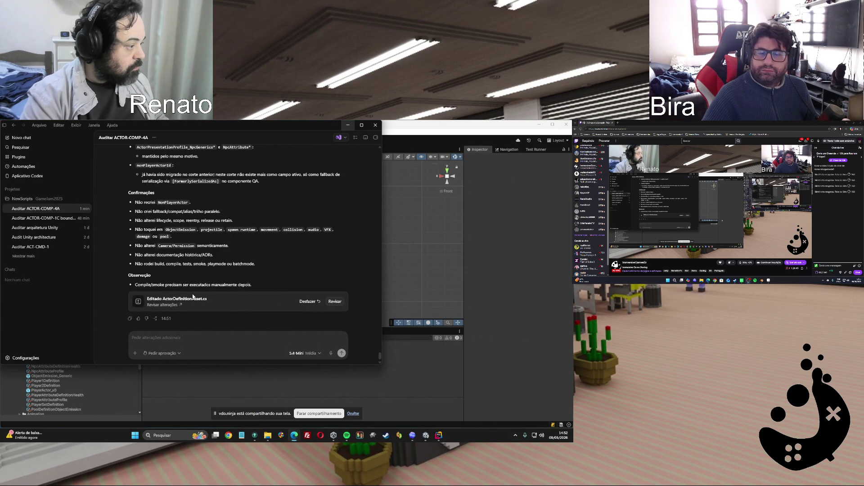
pyautogui.moveTo(190, 305)
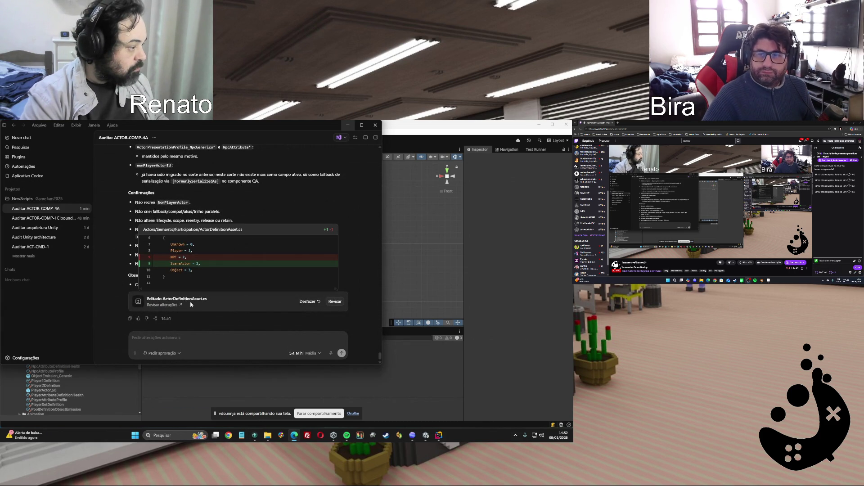